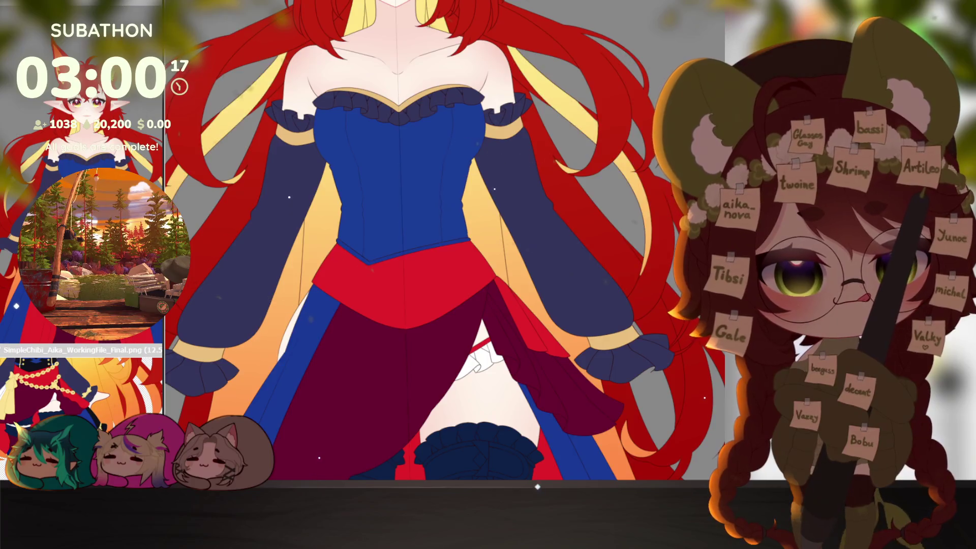
scroll(617, 359, "down", 3)
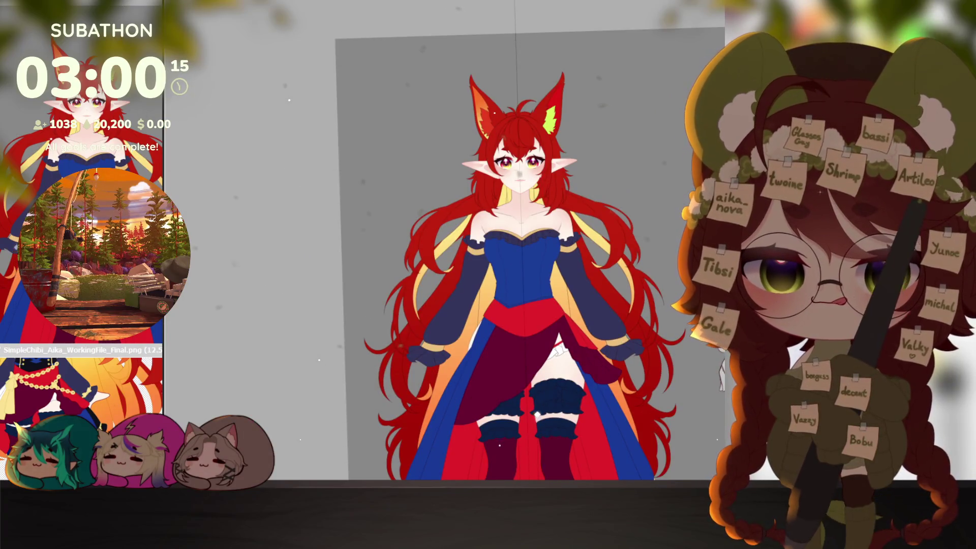
scroll(411, 309, "up", 5)
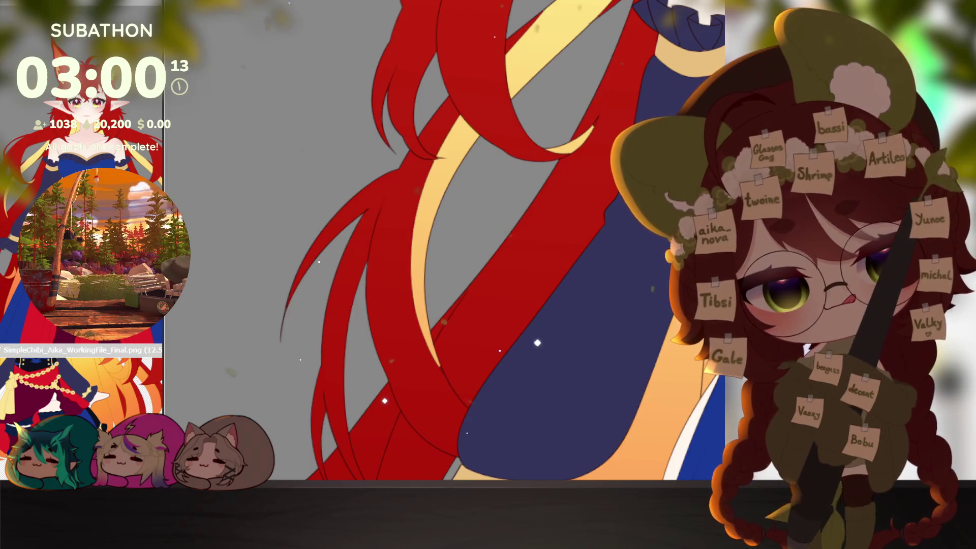
scroll(439, 367, "up", 2)
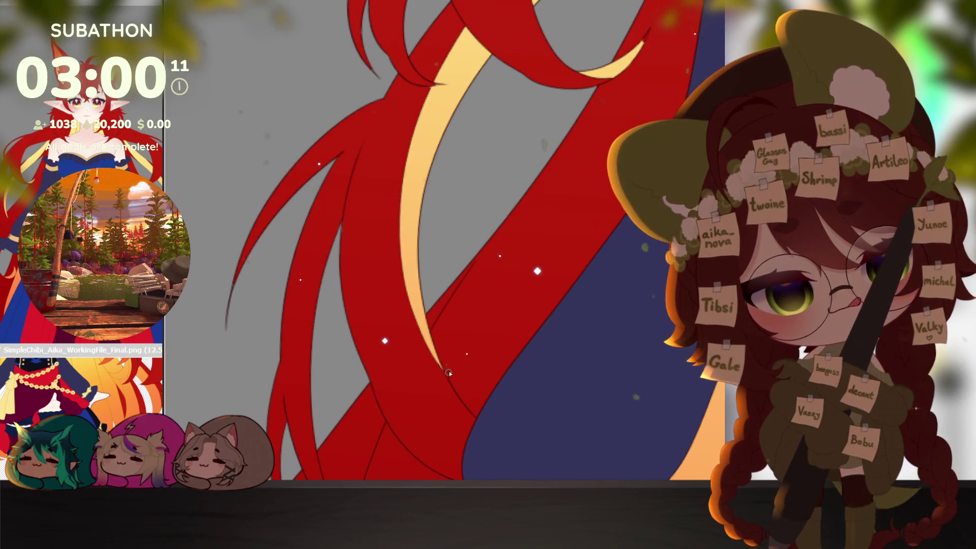
scroll(449, 373, "down", 1)
scroll(473, 343, "down", 1)
scroll(504, 305, "down", 1)
scroll(539, 256, "down", 1)
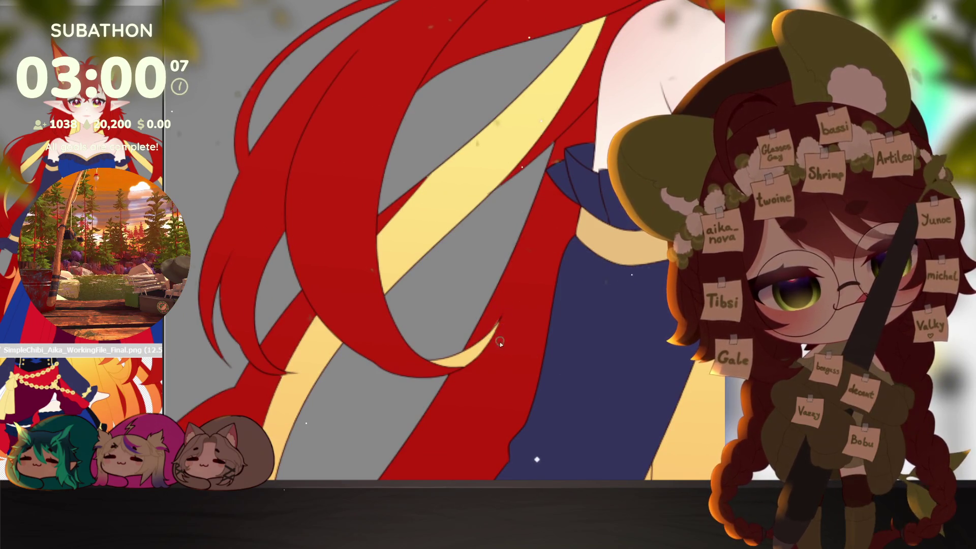
scroll(500, 343, "down", 2)
scroll(571, 242, "up", 1)
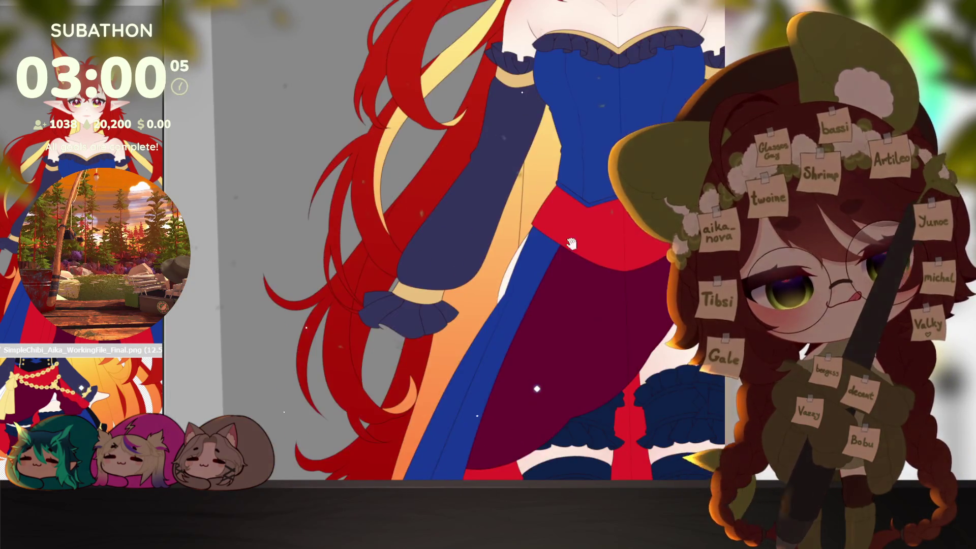
scroll(571, 242, "down", 1)
scroll(580, 357, "down", 1)
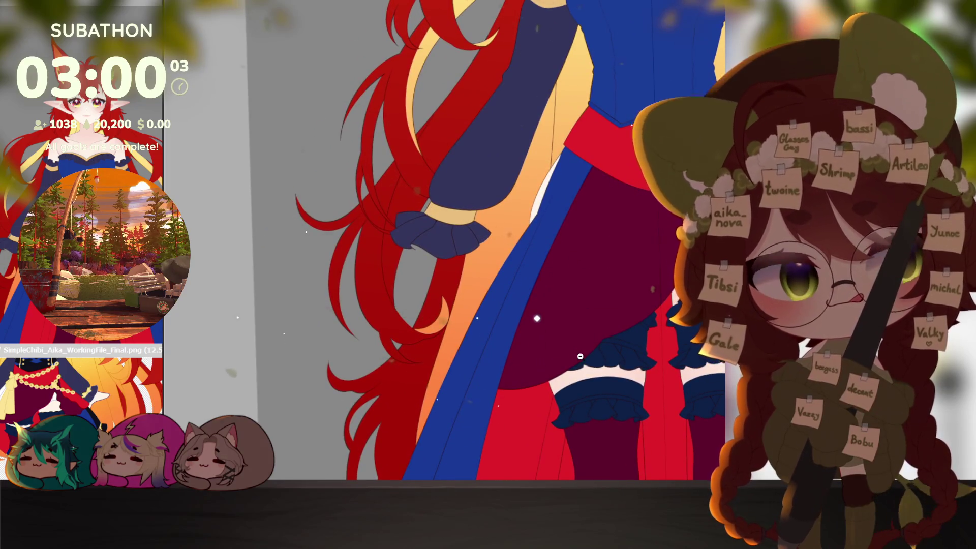
scroll(588, 359, "down", 2)
scroll(610, 365, "down", 1)
scroll(656, 378, "down", 2)
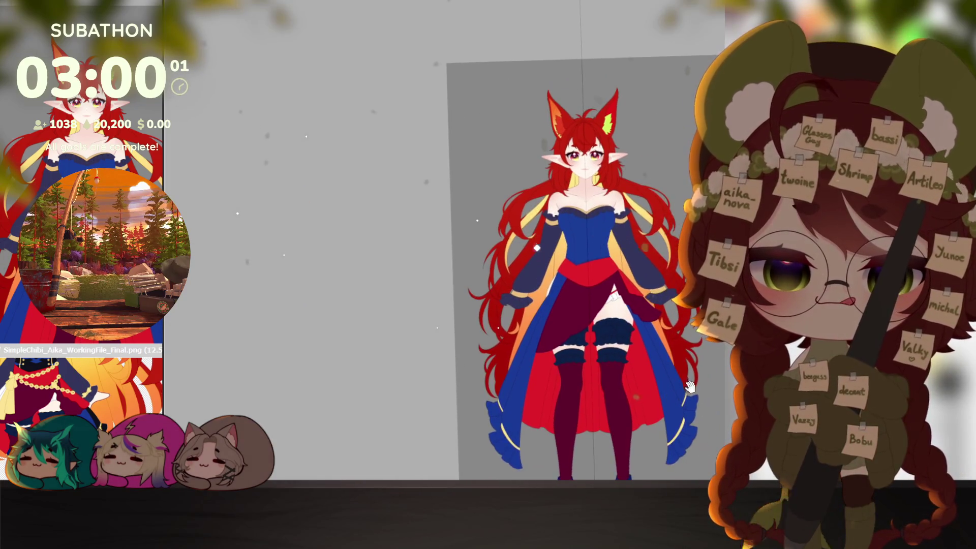
scroll(689, 387, "down", 1)
scroll(482, 300, "up", 3)
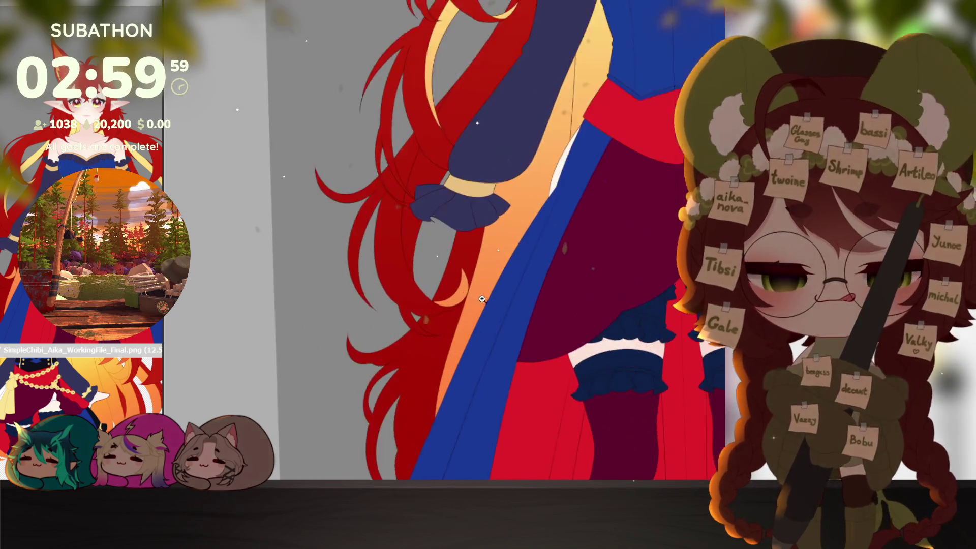
scroll(482, 299, "up", 1)
scroll(450, 427, "down", 1)
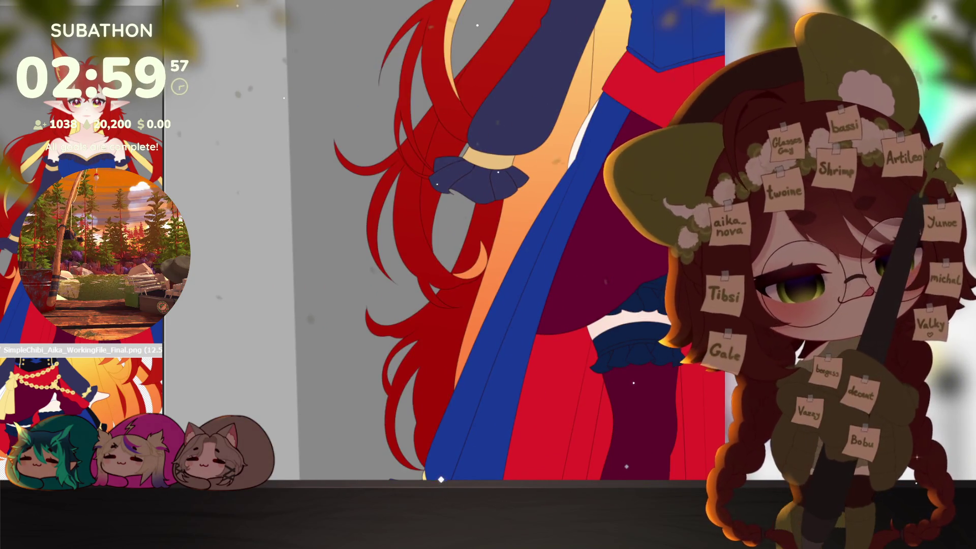
scroll(693, 364, "down", 4)
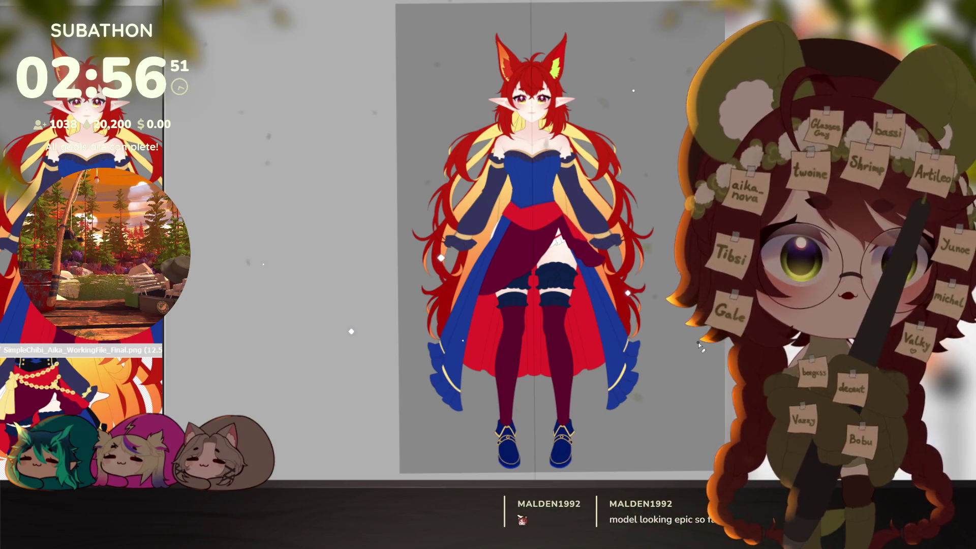
Nudge the view slightly to frame the faded character for reference.
left_click_drag(660, 332, 657, 343)
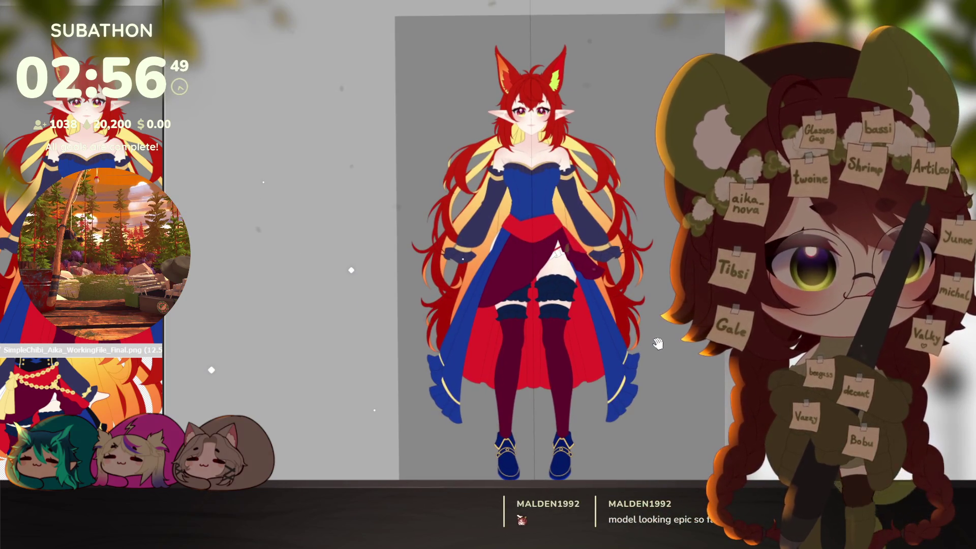
scroll(659, 370, "down", 1)
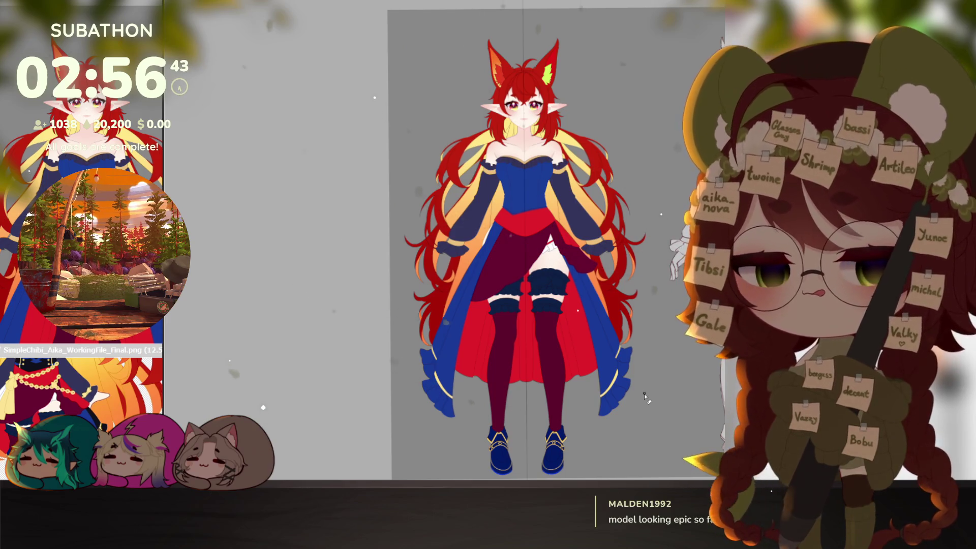
left_click_drag(664, 407, 661, 397)
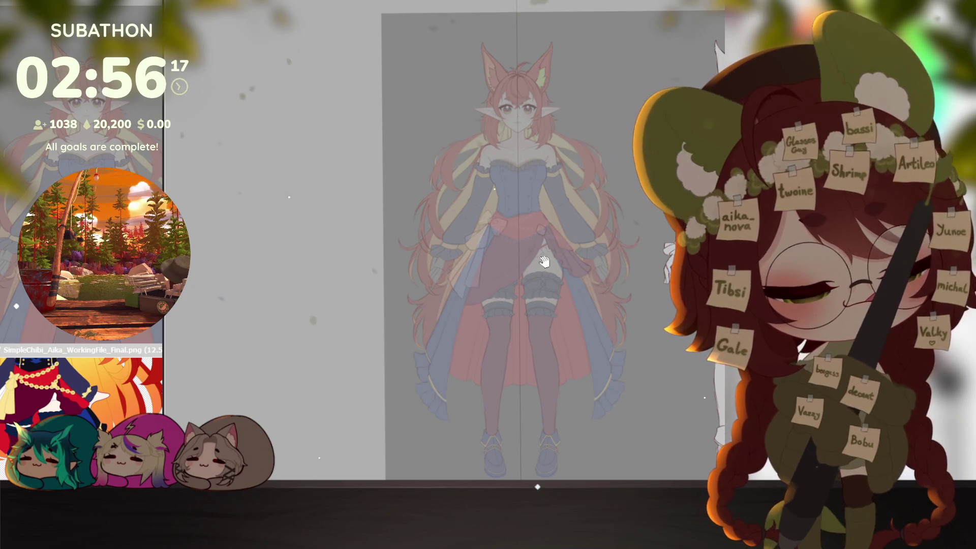
scroll(487, 196, "up", 3)
scroll(486, 196, "up", 2)
scroll(487, 197, "up", 2)
scroll(457, 267, "up", 2)
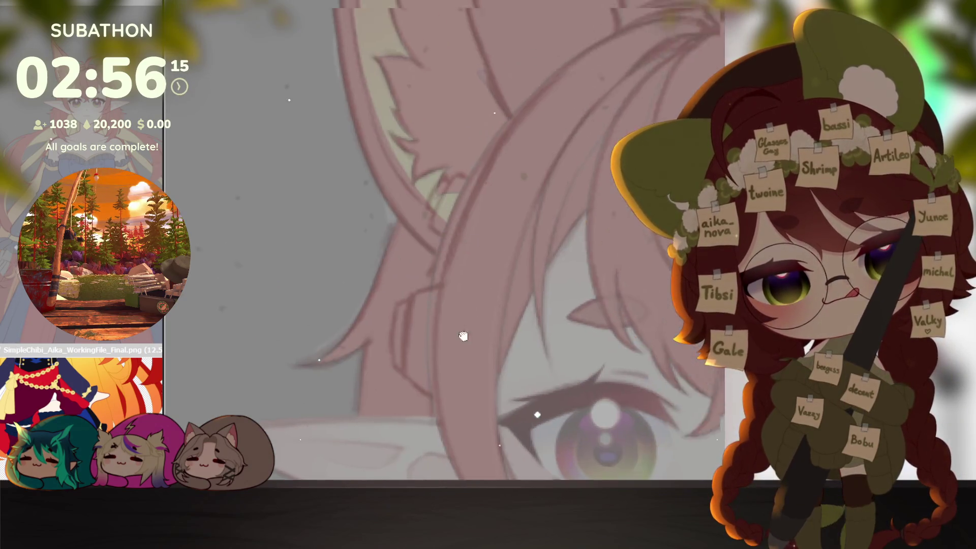
scroll(409, 377, "up", 2)
Draw the headphone band arc sweeping over the head, undoing unsatisfying attempts.
left_click_drag(408, 377, 418, 386)
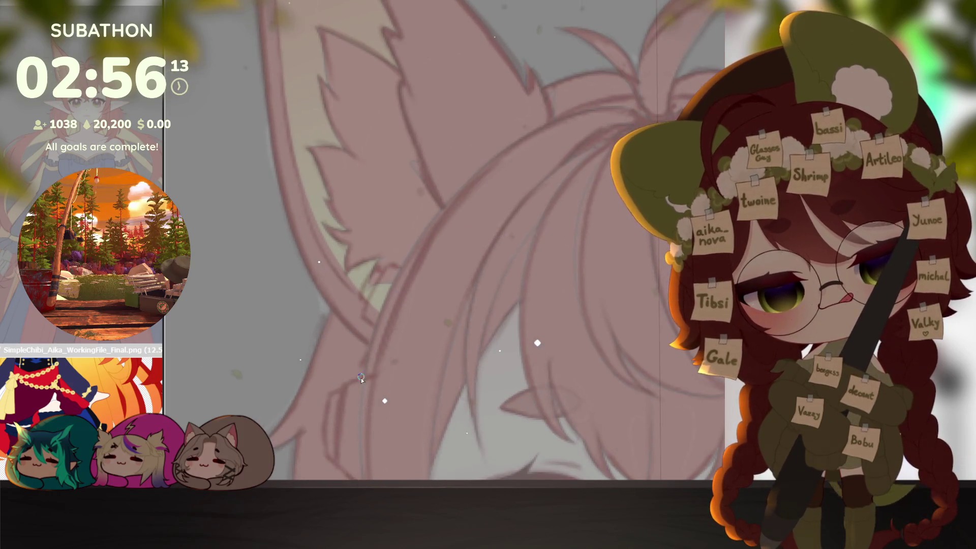
left_click_drag(360, 395, 376, 315)
left_click_drag(380, 411, 386, 383)
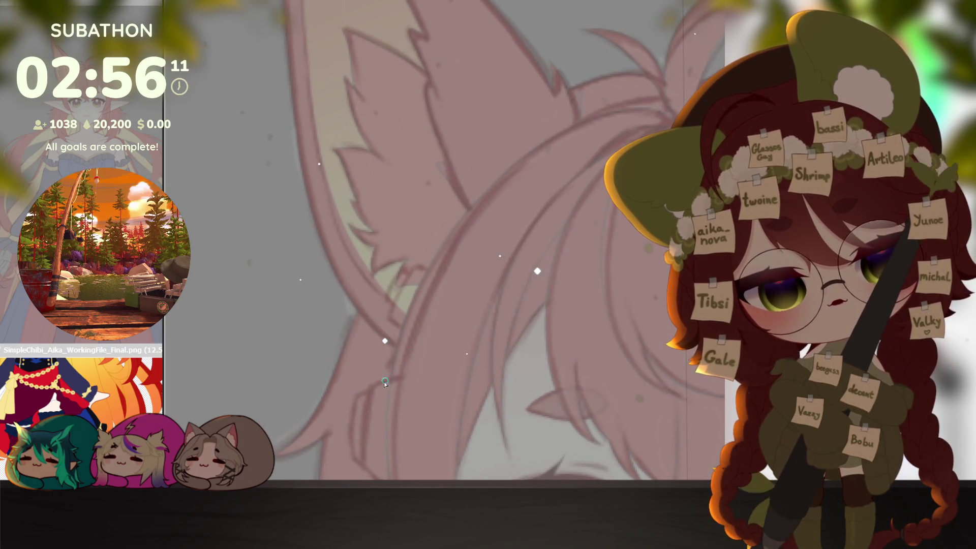
mouse_move(425, 232)
left_mouse_down()
mouse_move(488, 183)
mouse_move(664, 88)
left_mouse_up()
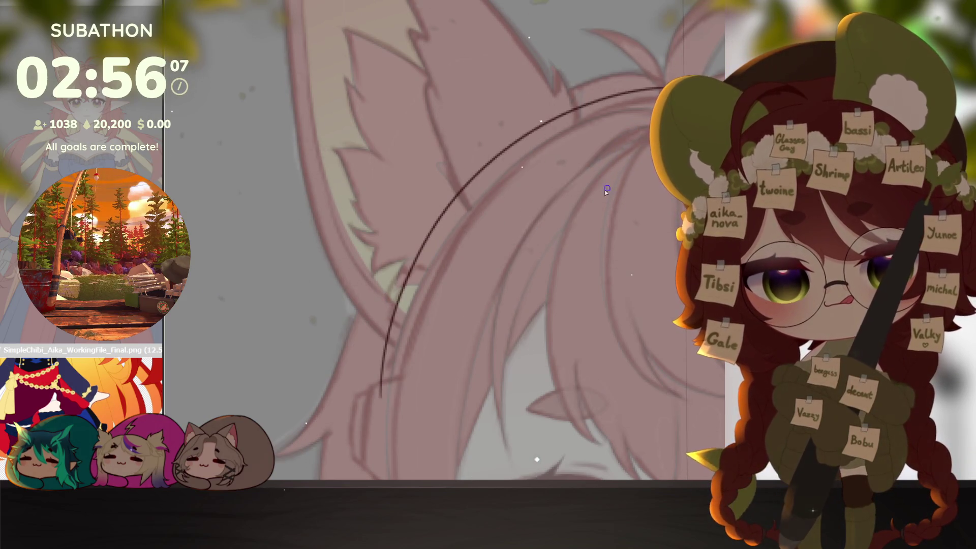
key("ctrl+z")
mouse_move(381, 393)
left_mouse_down()
mouse_move(589, 105)
mouse_move(686, 100)
left_mouse_up()
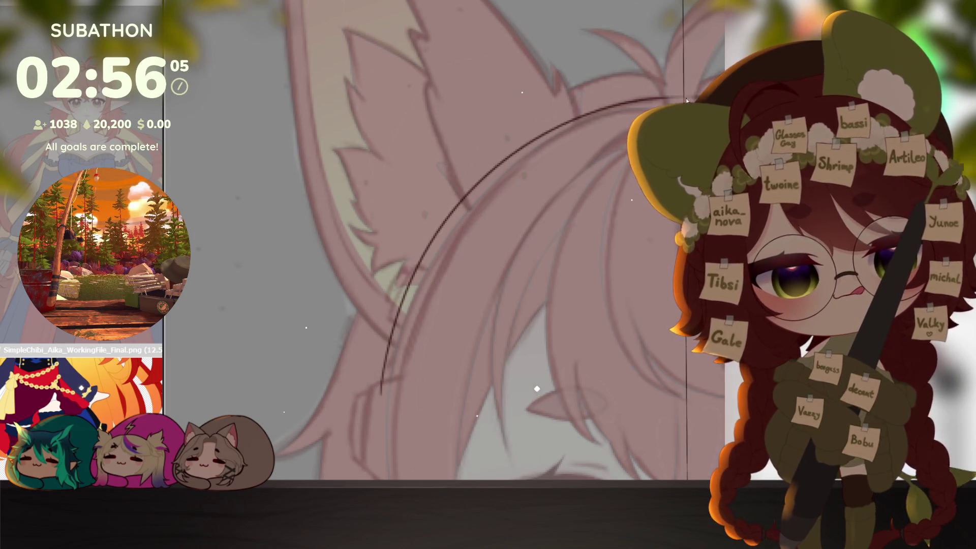
key("ctrl+z")
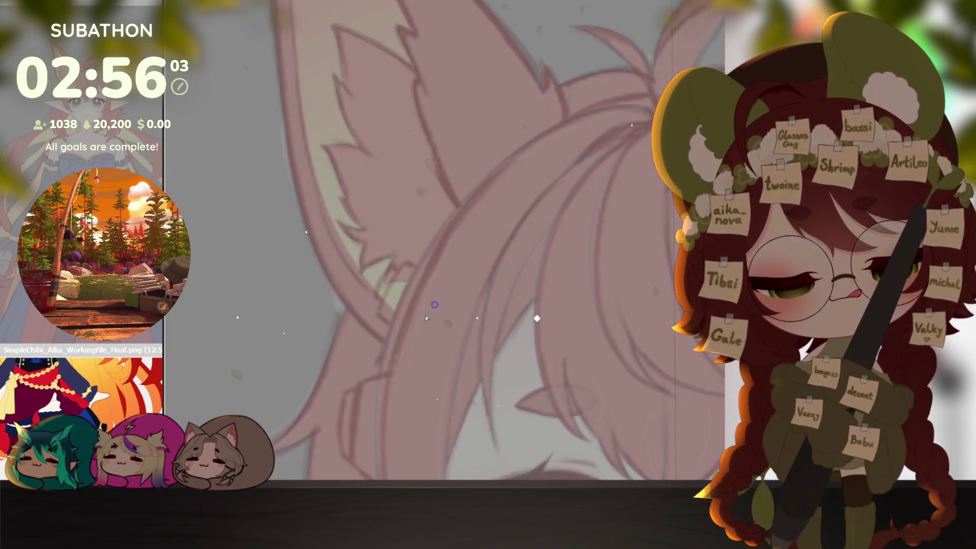
mouse_move(399, 263)
left_mouse_down()
mouse_move(534, 131)
mouse_move(691, 85)
left_mouse_up()
scroll(657, 196, "up", 3)
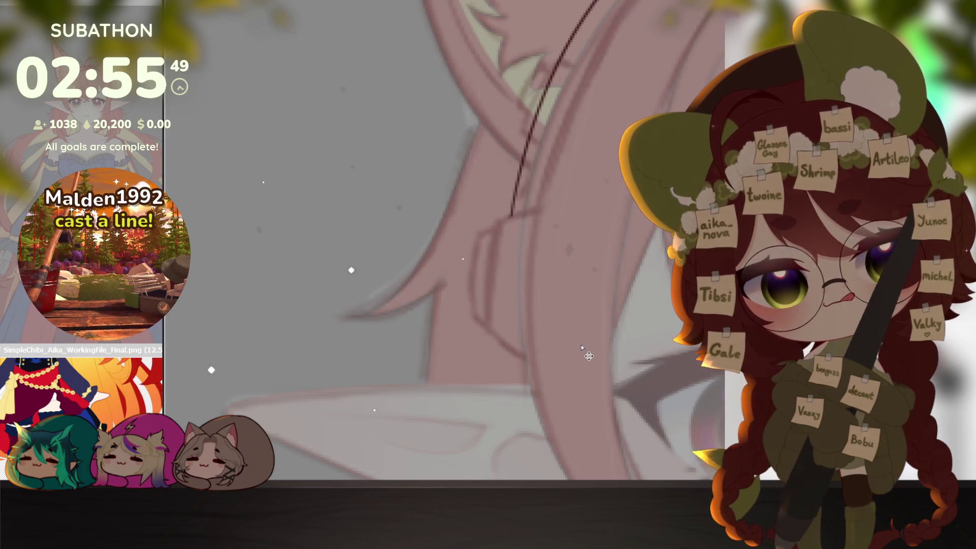
scroll(564, 321, "up", 2)
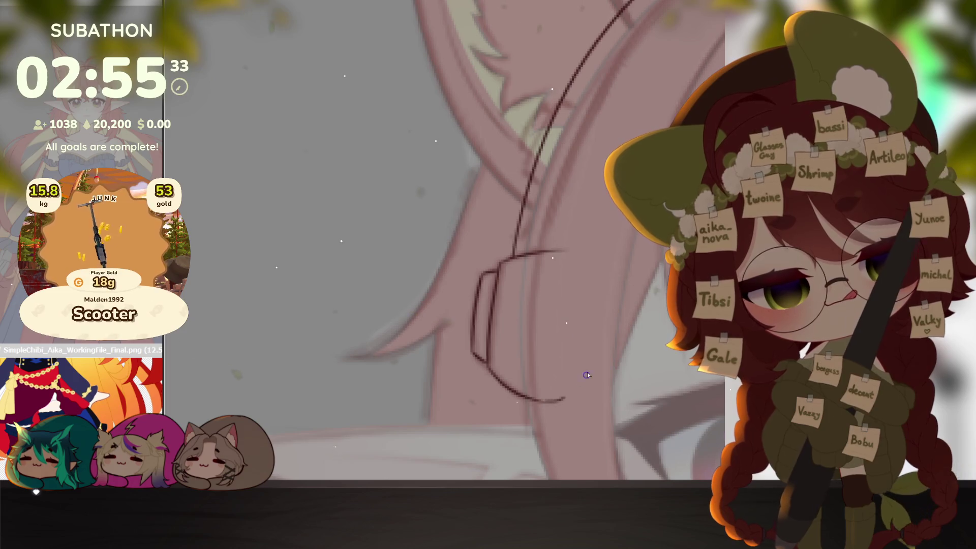
scroll(486, 371, "up", 2)
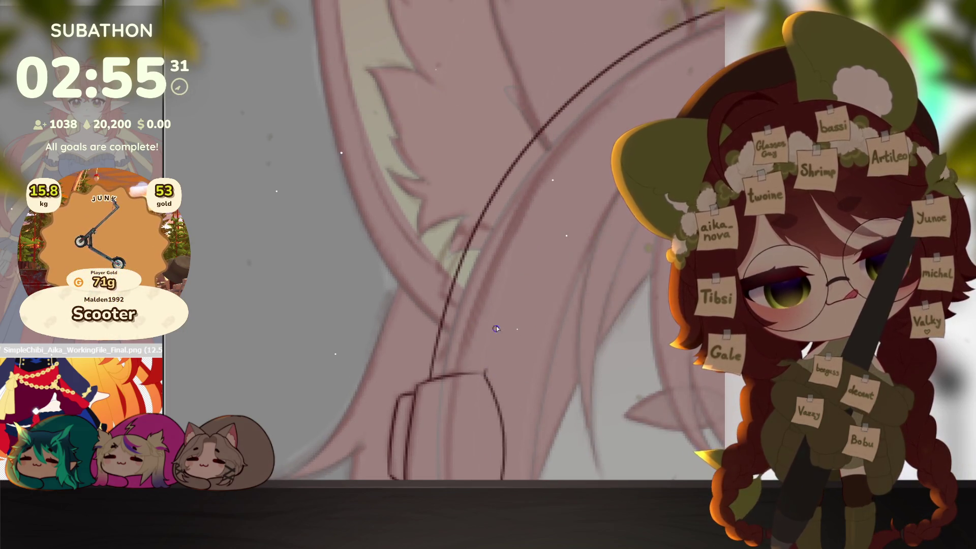
Rotate the canvas along the curve and erase the right earcup of the sketch.
mouse_move(487, 372)
left_mouse_down()
mouse_move(375, 419)
mouse_move(548, 209)
left_mouse_up()
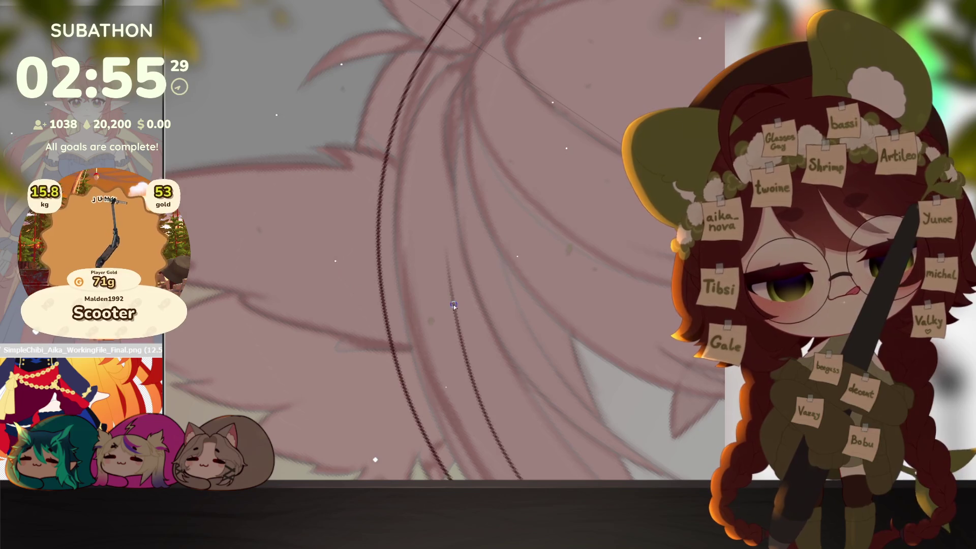
mouse_move(588, 124)
left_mouse_down()
mouse_move(617, 302)
mouse_move(641, 342)
mouse_move(656, 281)
left_mouse_up()
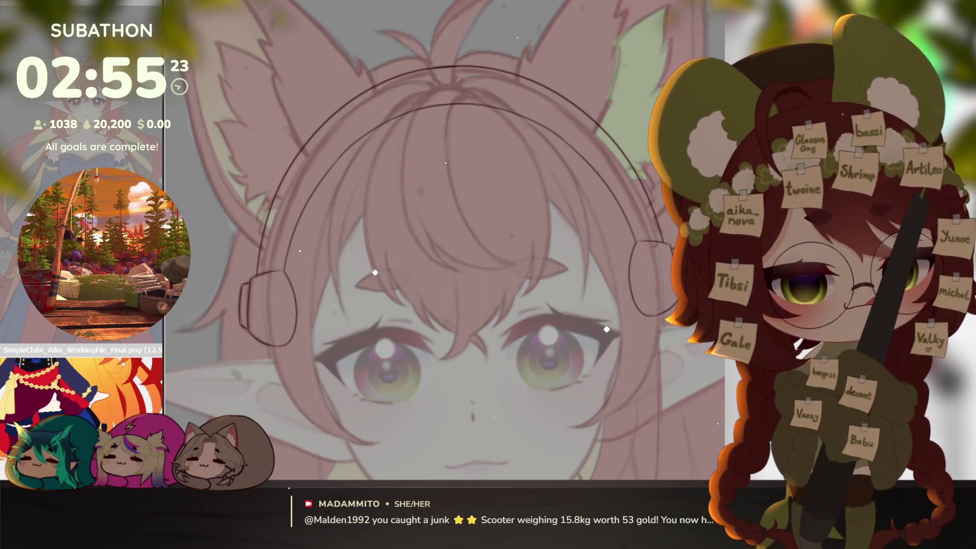
left_click_drag(652, 285, 661, 264)
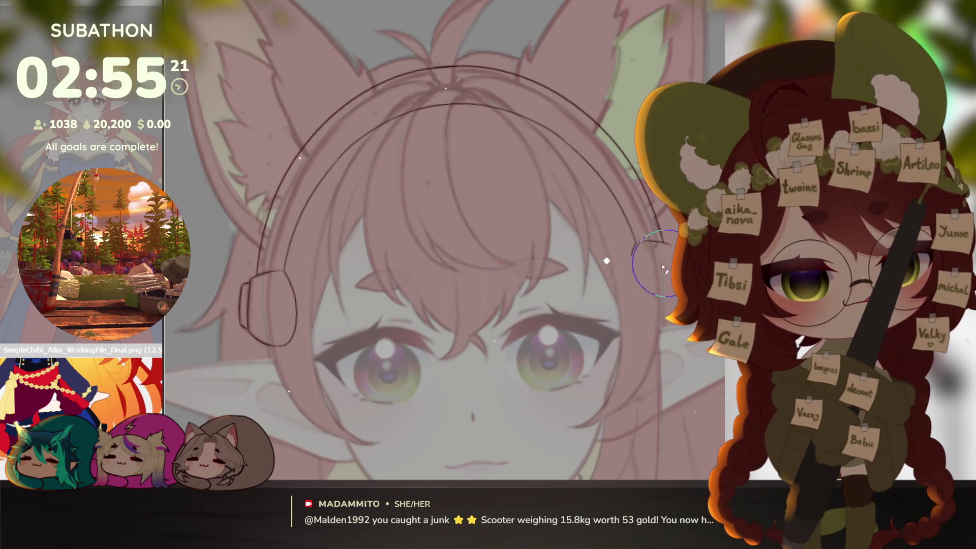
scroll(652, 272, "up", 3)
scroll(649, 288, "up", 2)
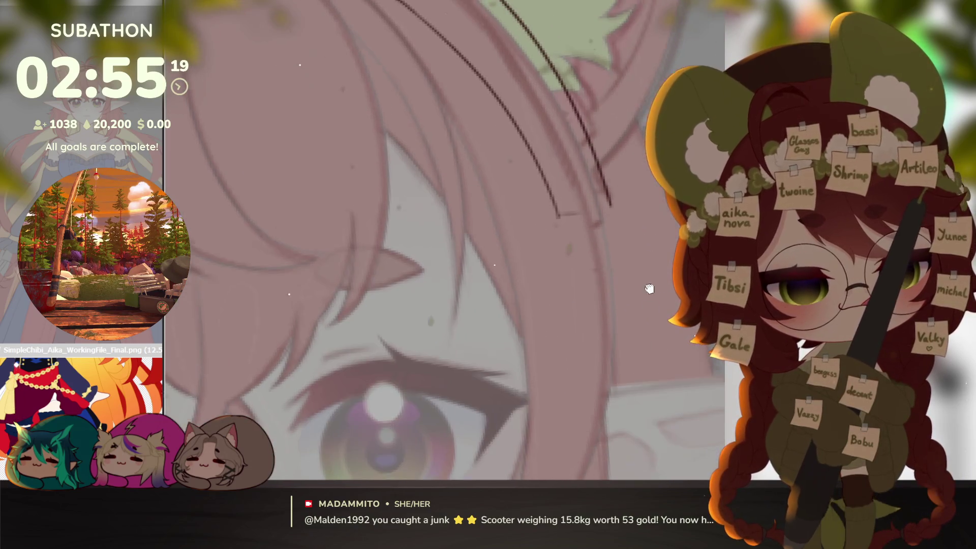
left_click_drag(613, 287, 583, 312)
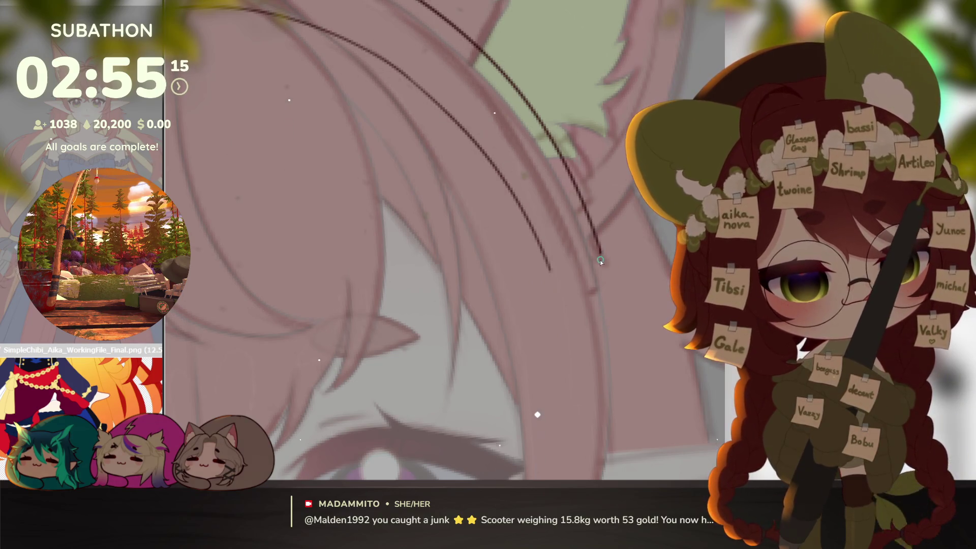
scroll(565, 328, "down", 5)
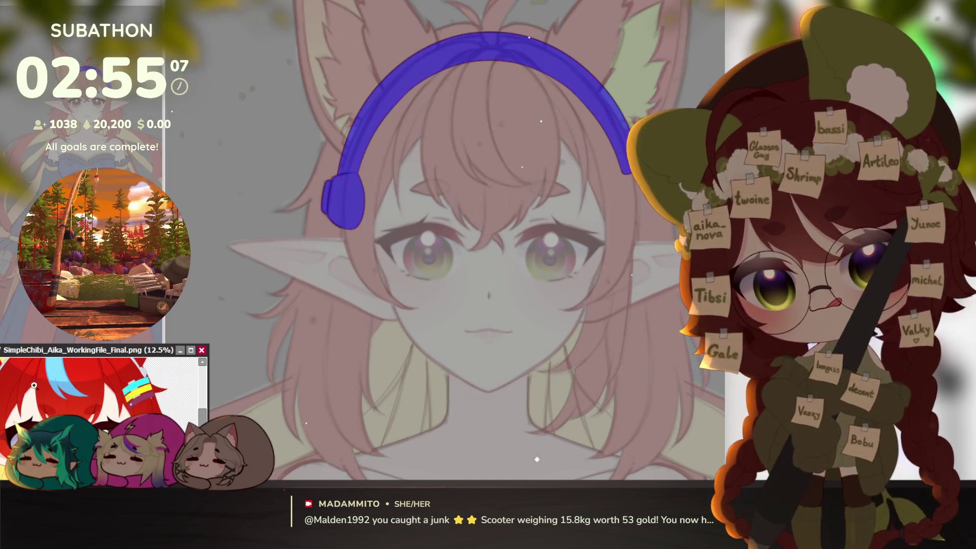
scroll(61, 385, "up", 1)
Select the blue headphone shape and sketch another earcup line around it.
key("Delete")
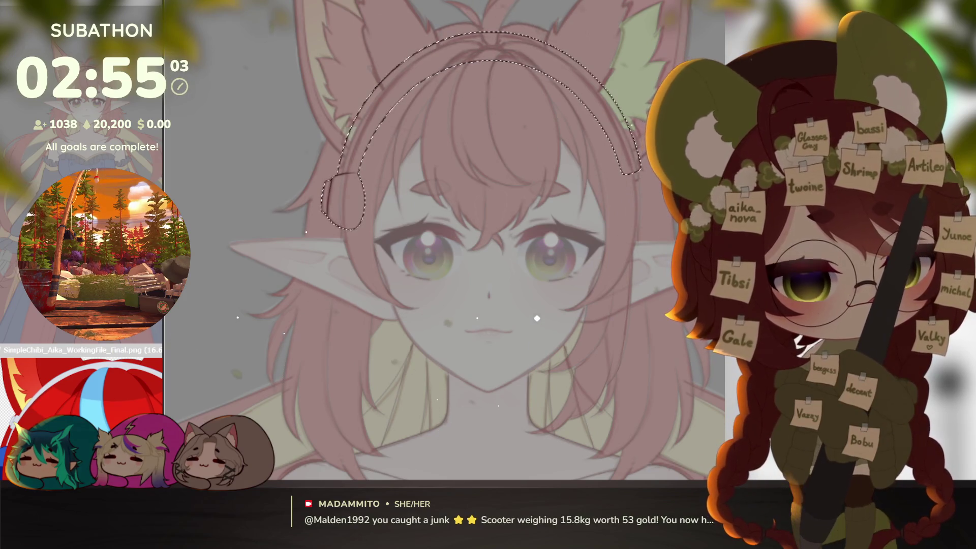
key("ctrl+plus")
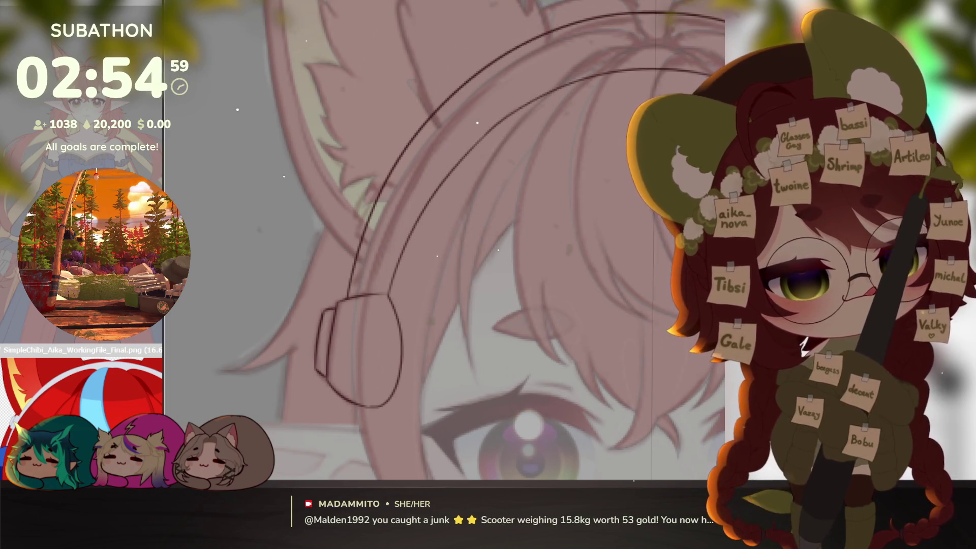
scroll(394, 249, "up", 2)
left_click_drag(394, 248, 389, 314)
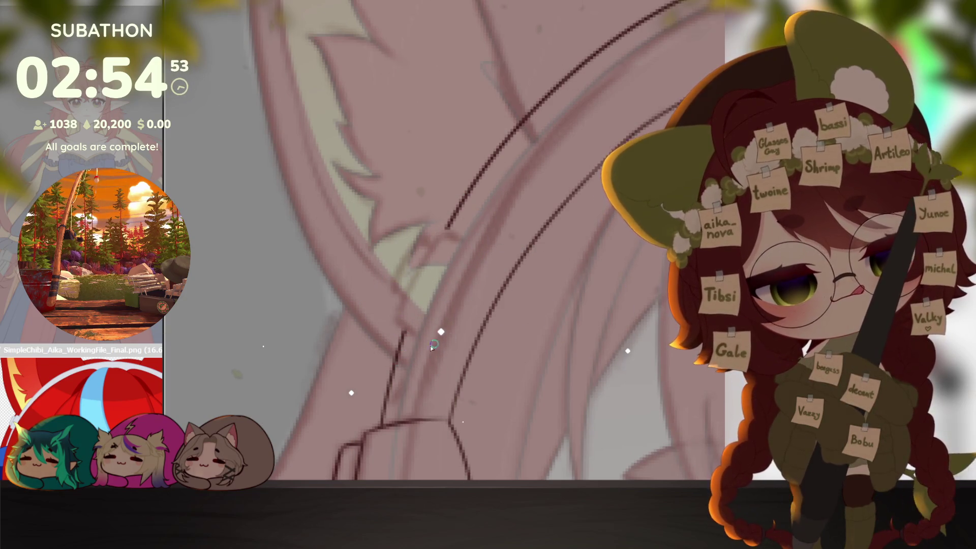
left_click_drag(398, 321, 441, 227)
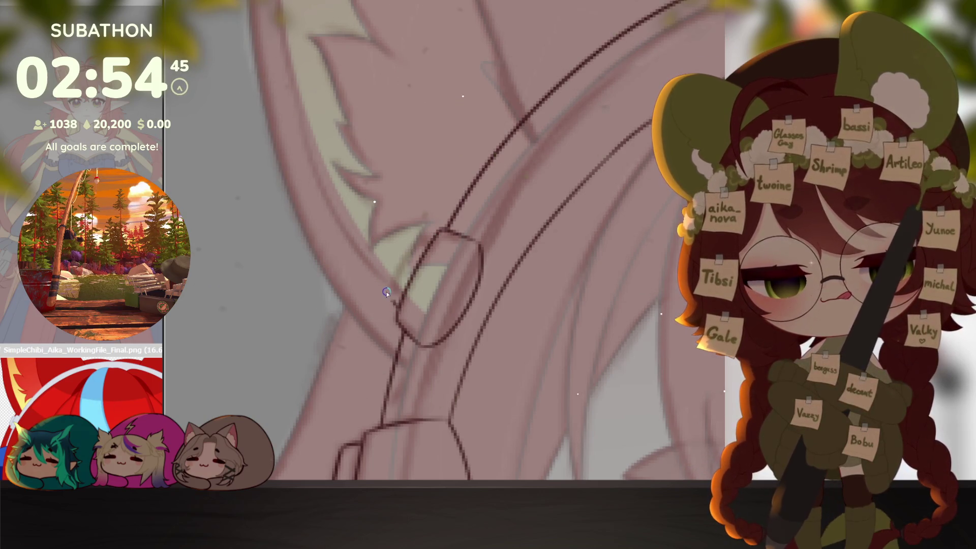
scroll(438, 235, "down", 5)
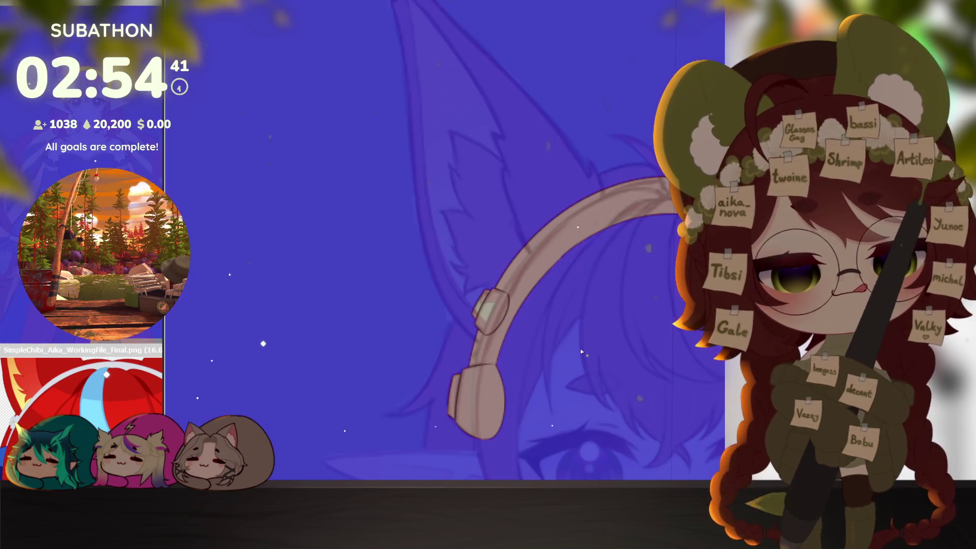
Wand-select the headband and fill it white, then fill the lower earcup blue.
left_click(79, 388, "ctrl")
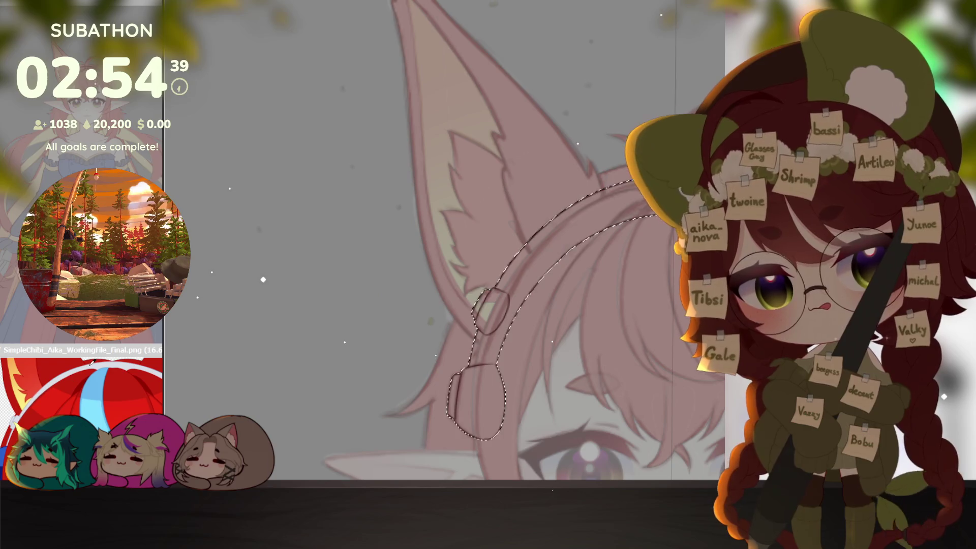
key("alt+BackSpace")
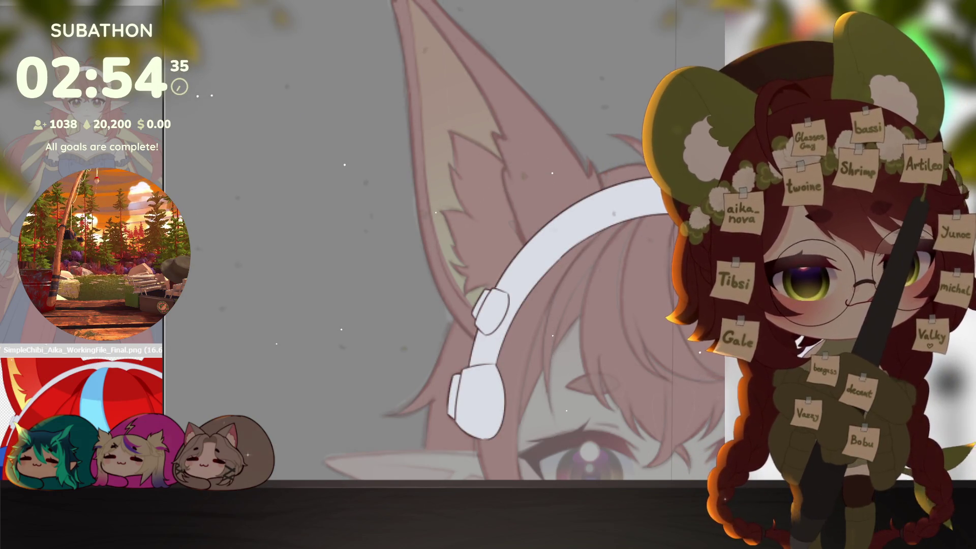
left_click(474, 395)
left_click(477, 400)
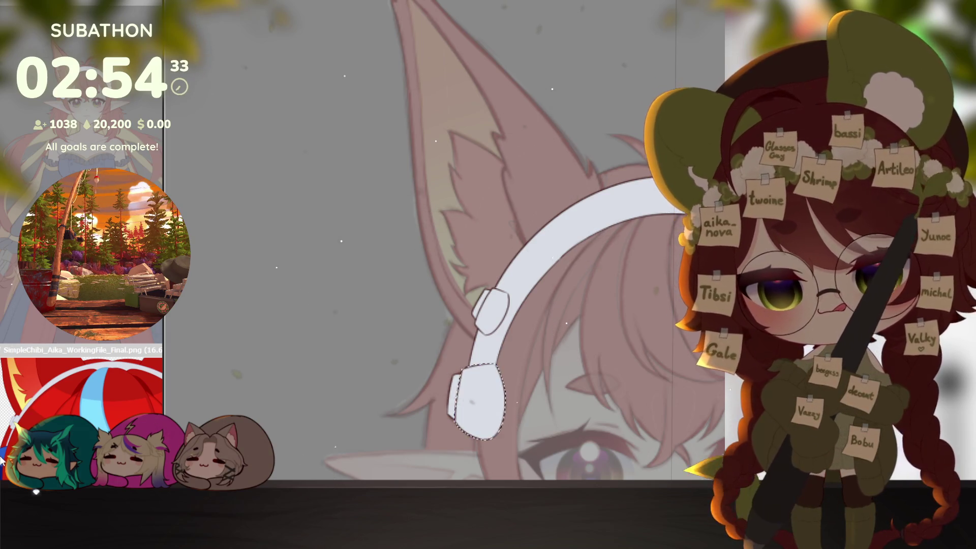
key("alt+BackSpace")
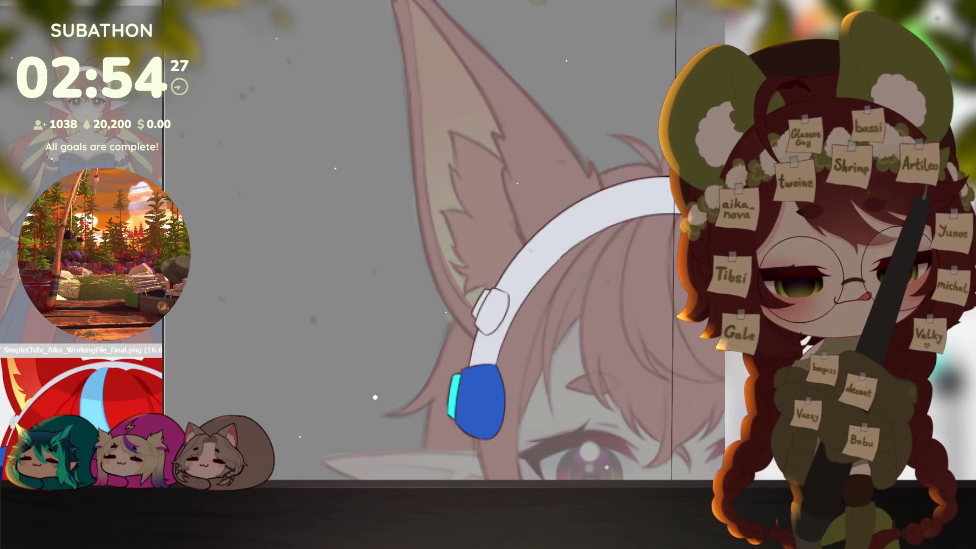
Zoom out to the head and toggle the headphone fills off and the coloured character on.
key("ctrl+minus")
key("ctrl+minus")
key("ctrl+minus")
left_click_drag(622, 359, 623, 285)
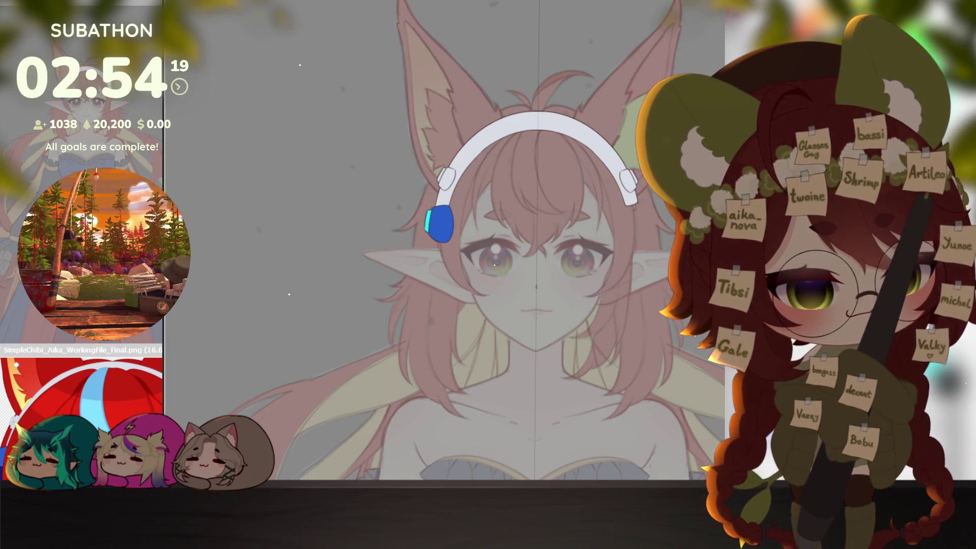
key("ctrl+z")
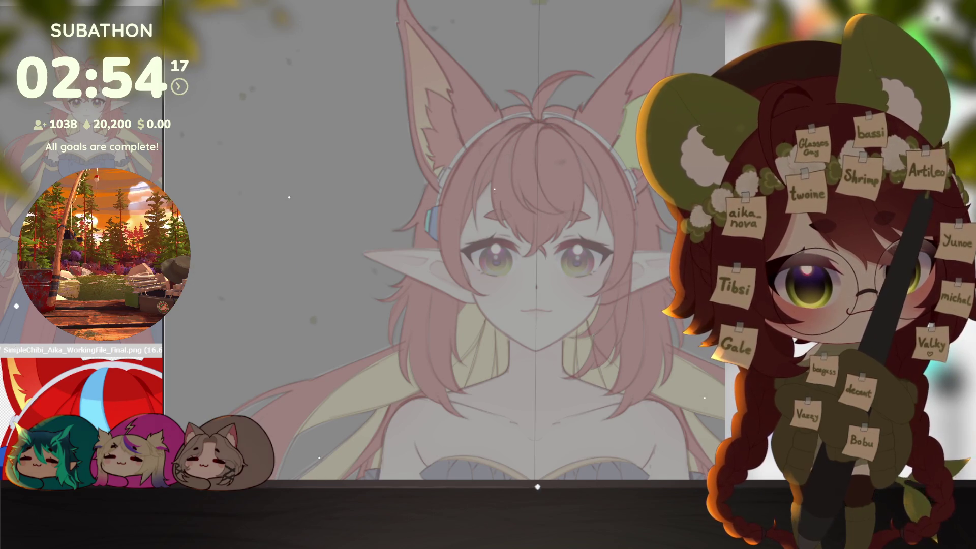
key("ctrl+z")
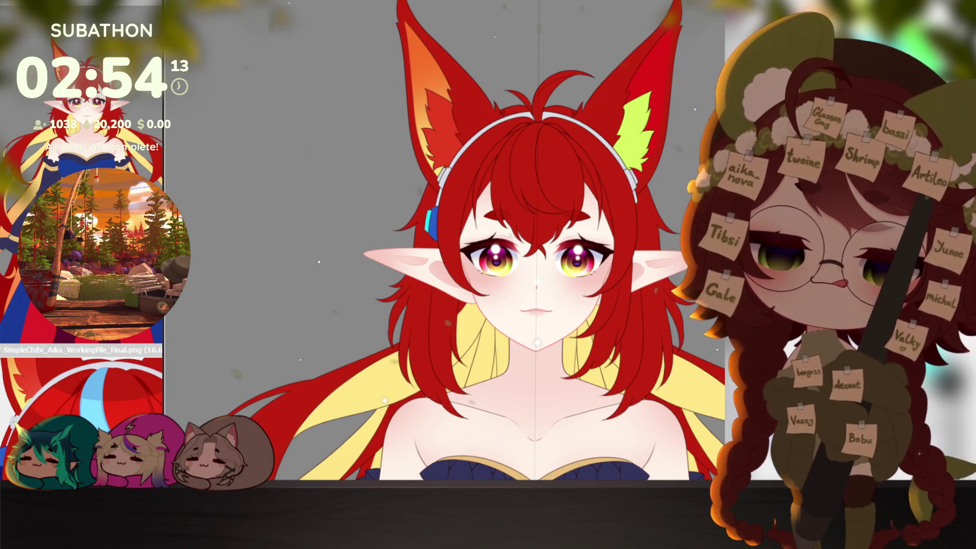
Reveal the blue dress and upper figure, cancelling a stray transform of the head area.
left_click_drag(611, 379, 599, 370)
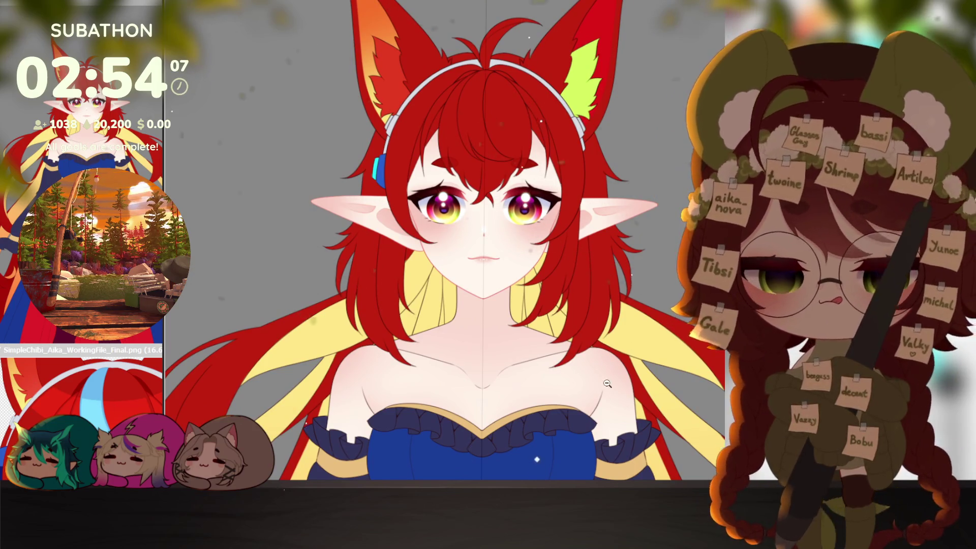
left_click(608, 384)
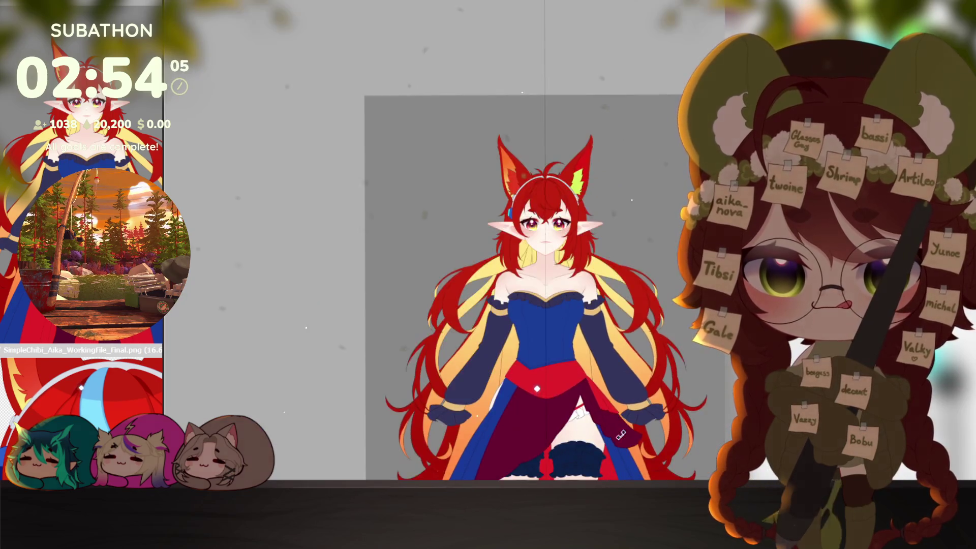
scroll(536, 389, "down", 3)
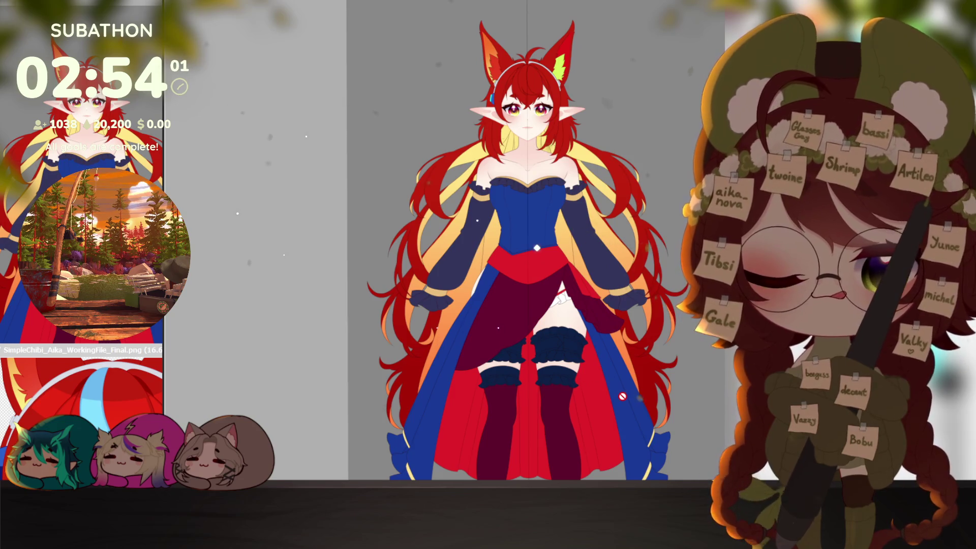
scroll(622, 397, "down", 3)
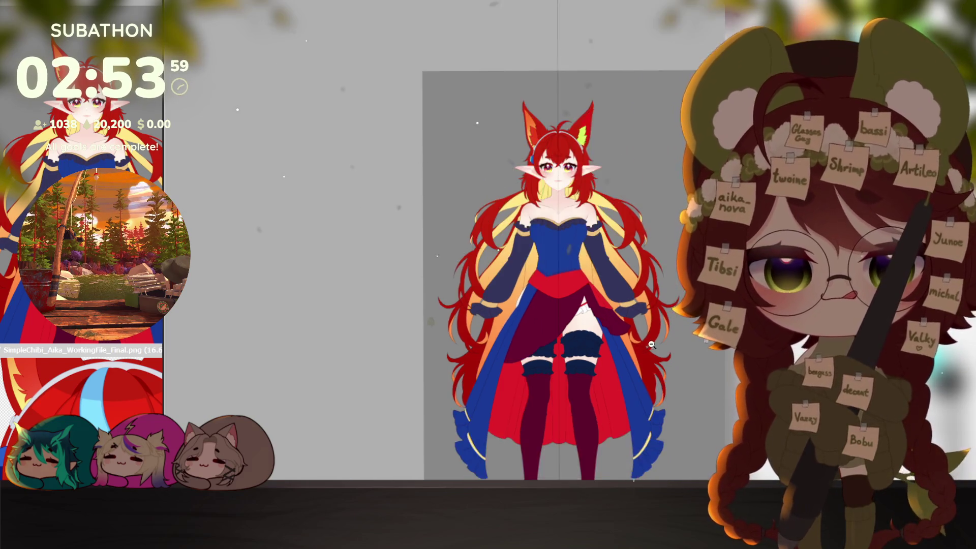
scroll(663, 328, "up", 1)
scroll(544, 59, "up", 2)
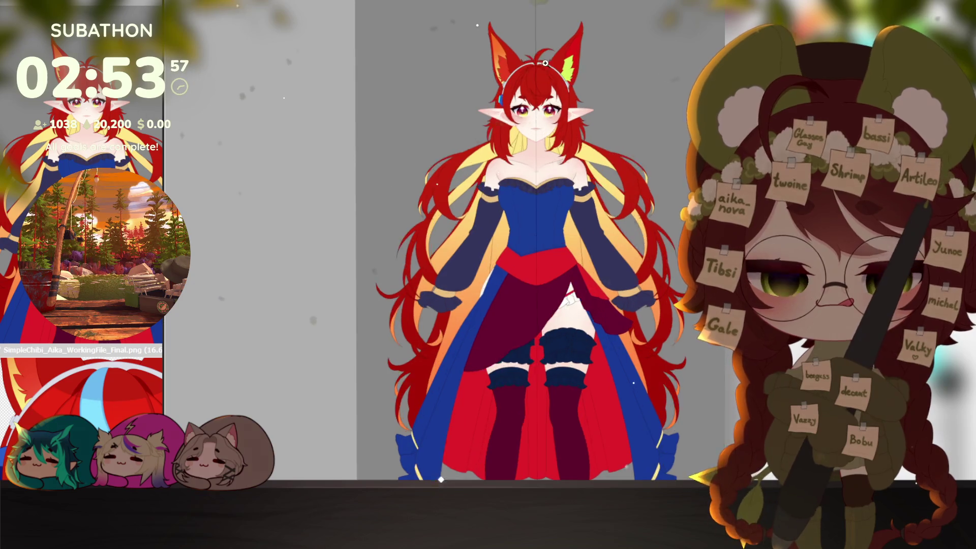
scroll(544, 59, "up", 3)
scroll(544, 59, "up", 3)
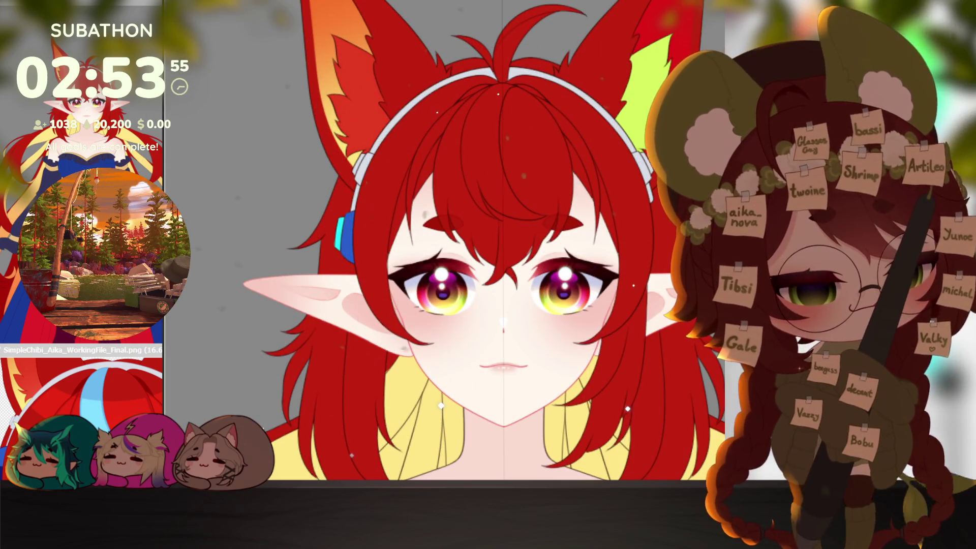
key("ctrl+t")
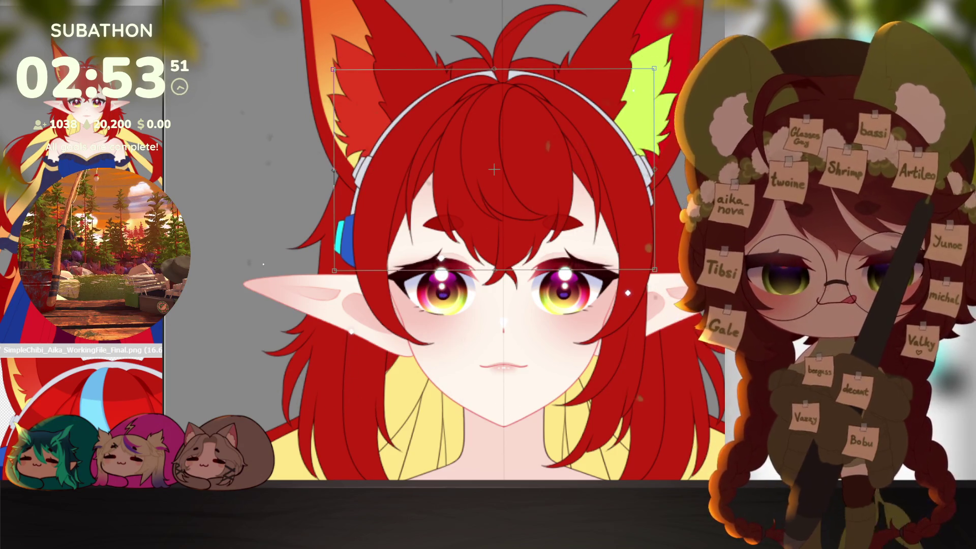
key("Escape")
scroll(655, 332, "down", 2)
scroll(654, 331, "down", 2)
left_click_drag(655, 332, 651, 327)
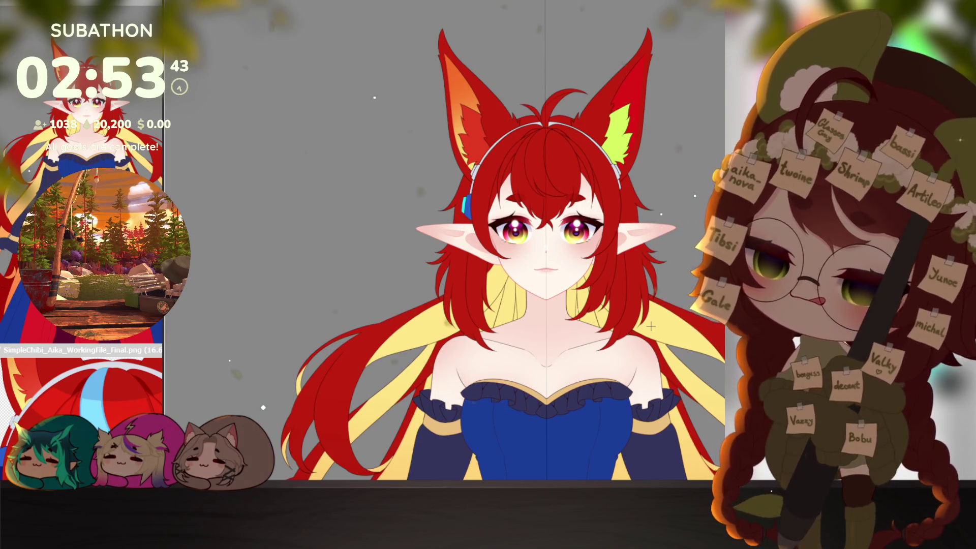
Focus the chibi reference image to check the hair streak, then return to the main artwork.
left_click(106, 413)
scroll(106, 412, "down", 2)
scroll(107, 413, "down", 1)
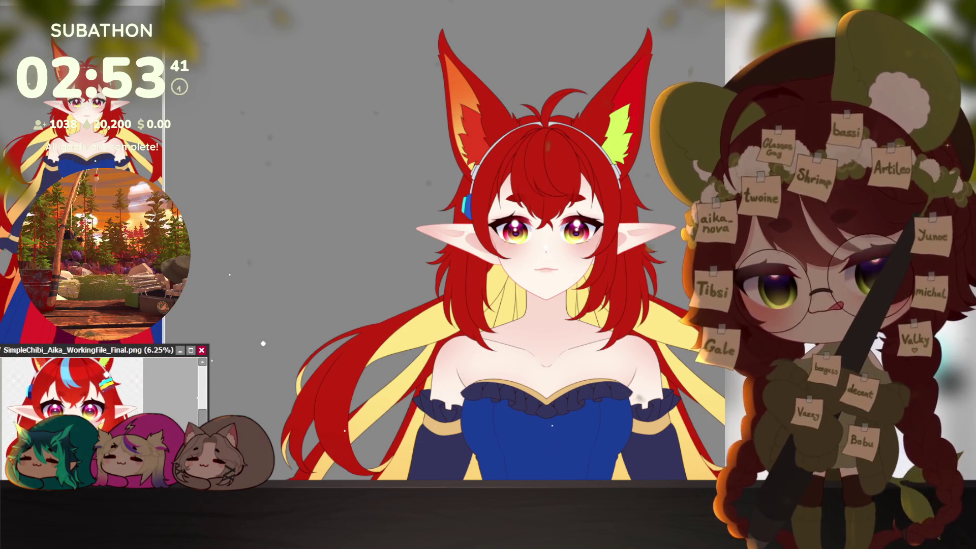
scroll(106, 413, "up", 1)
scroll(105, 413, "up", 1)
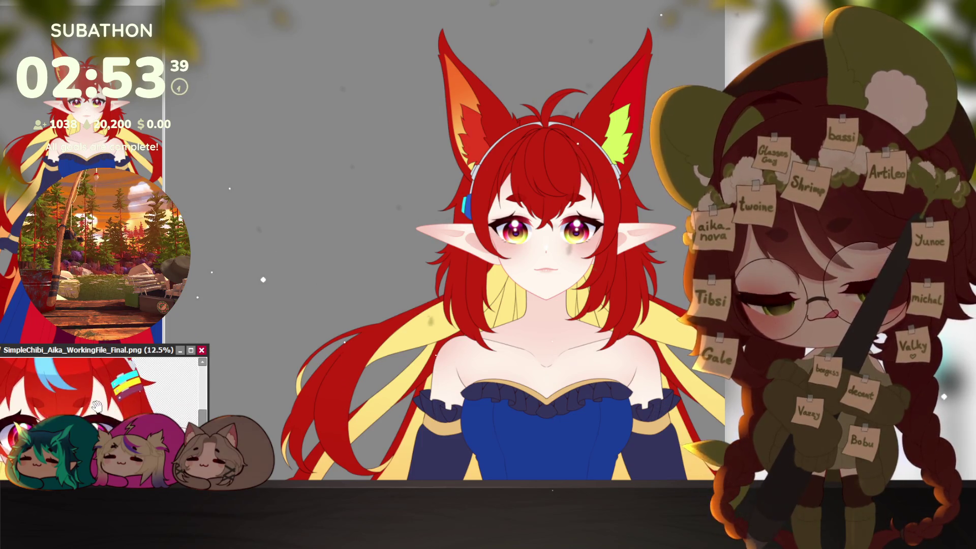
scroll(106, 413, "up", 1)
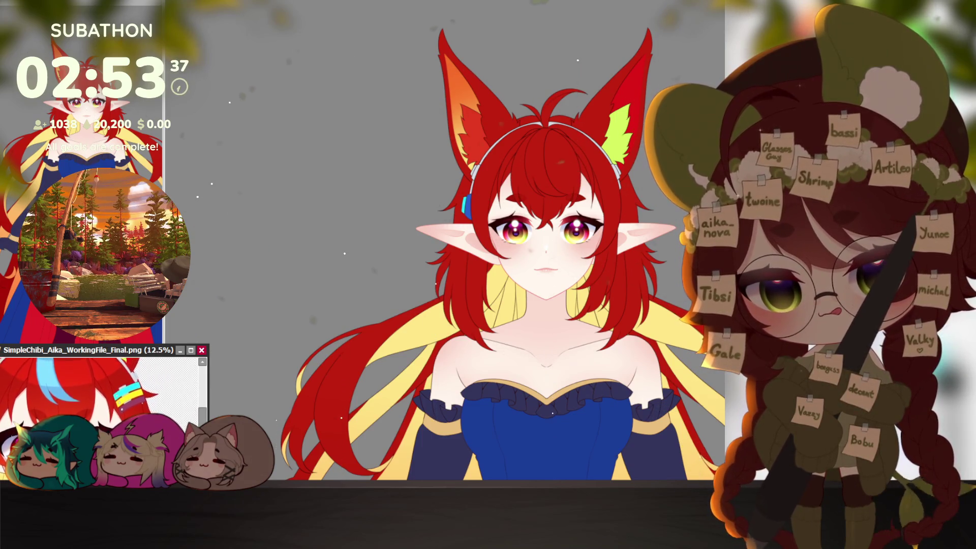
scroll(106, 413, "up", 3)
scroll(106, 413, "up", 2)
scroll(106, 413, "up", 1)
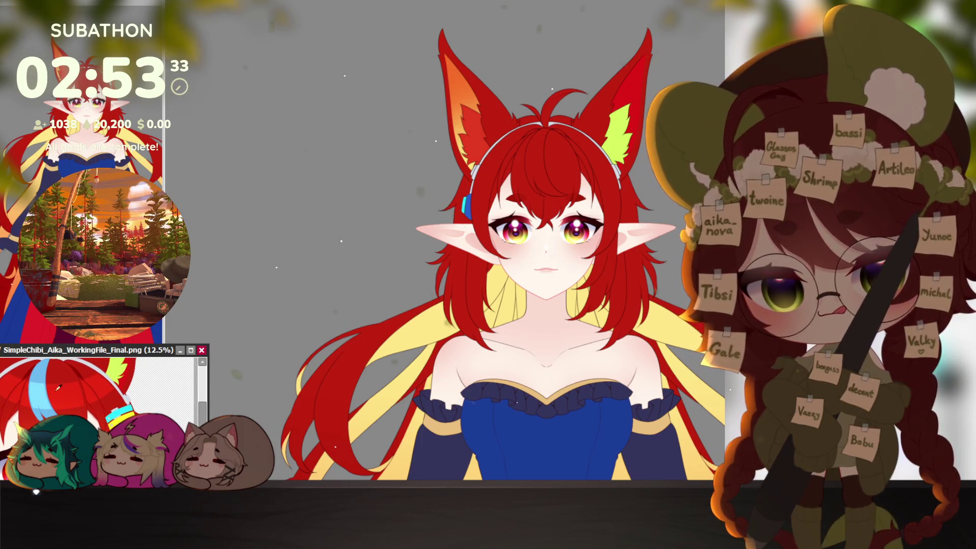
key("alt+Tab")
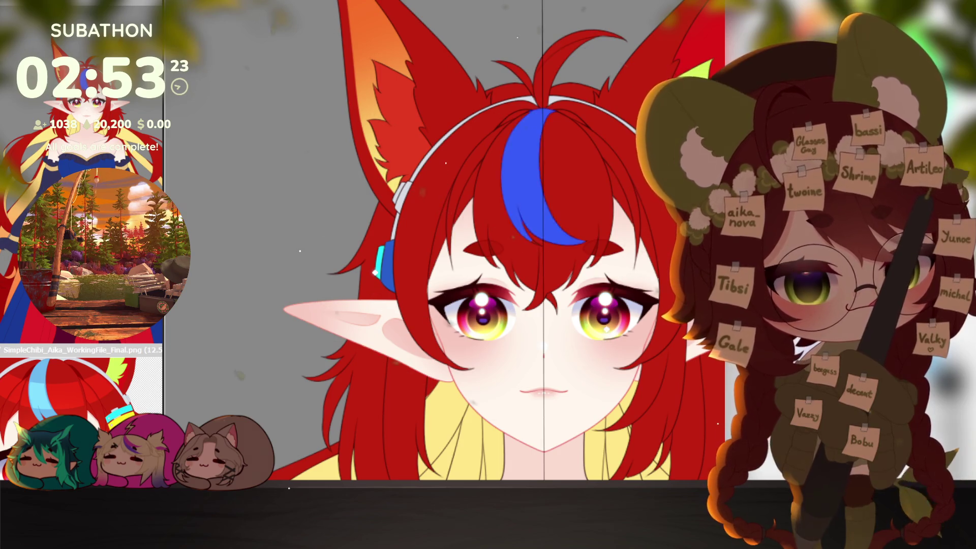
scroll(520, 206, "up", 5)
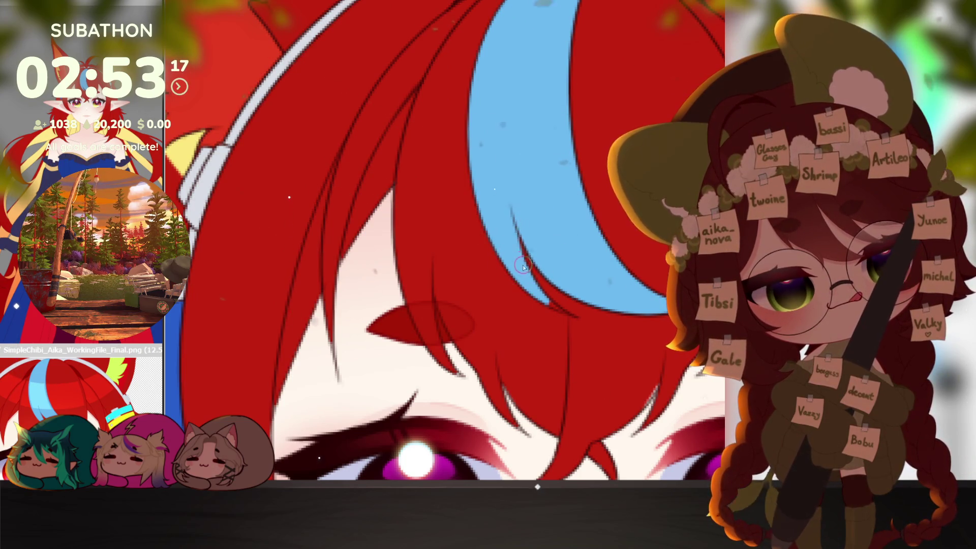
scroll(547, 110, "up", 5)
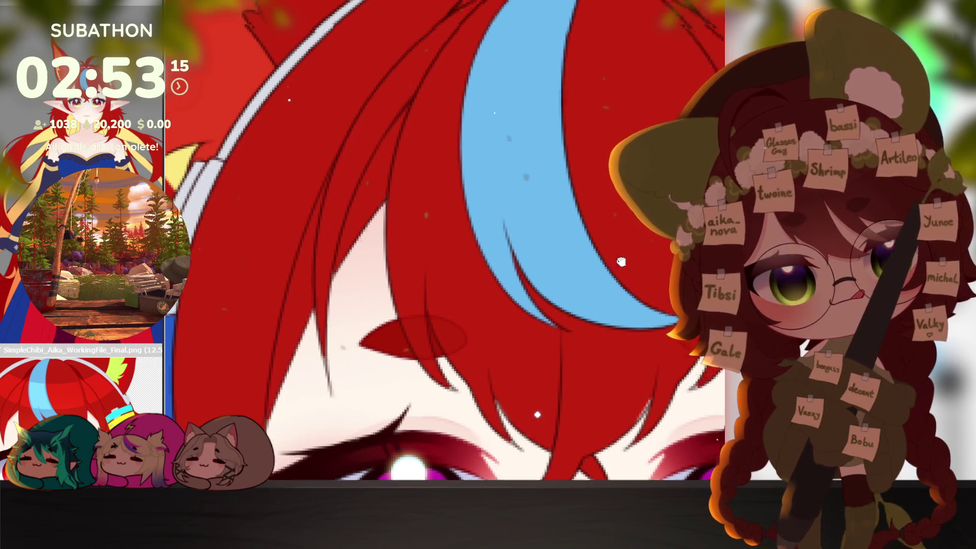
Zoom out to see the whole head with the light blue streak.
left_click(611, 265)
scroll(663, 342, "down", 1)
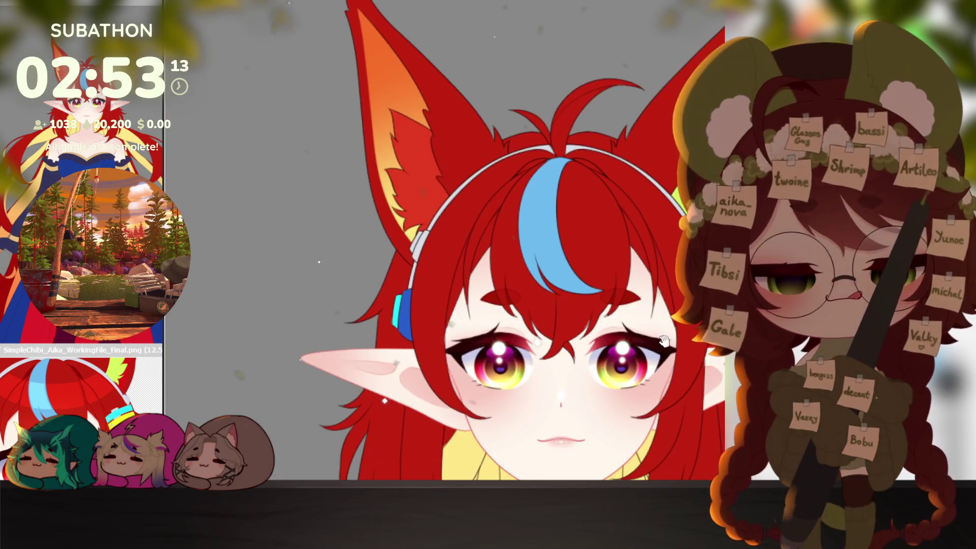
scroll(644, 351, "down", 3)
scroll(644, 352, "up", 3)
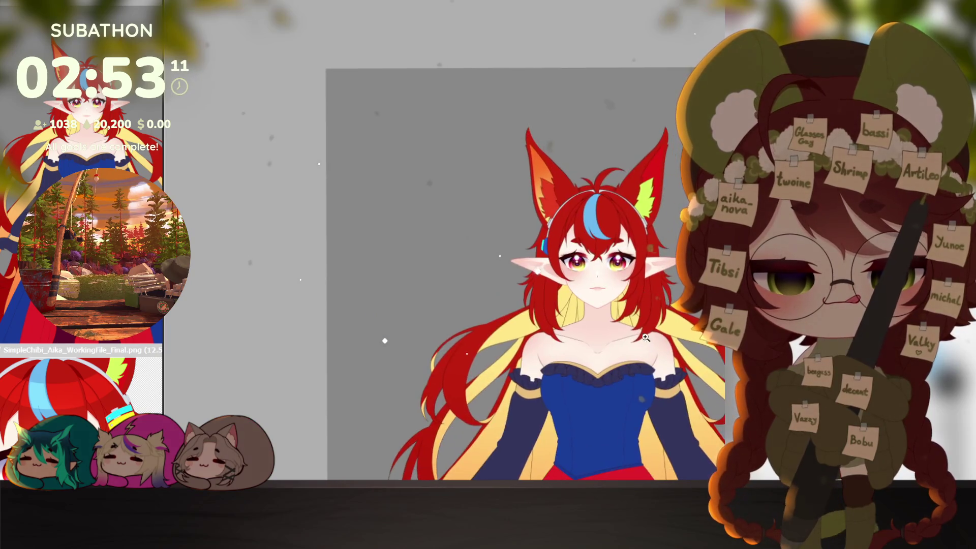
scroll(643, 351, "up", 1)
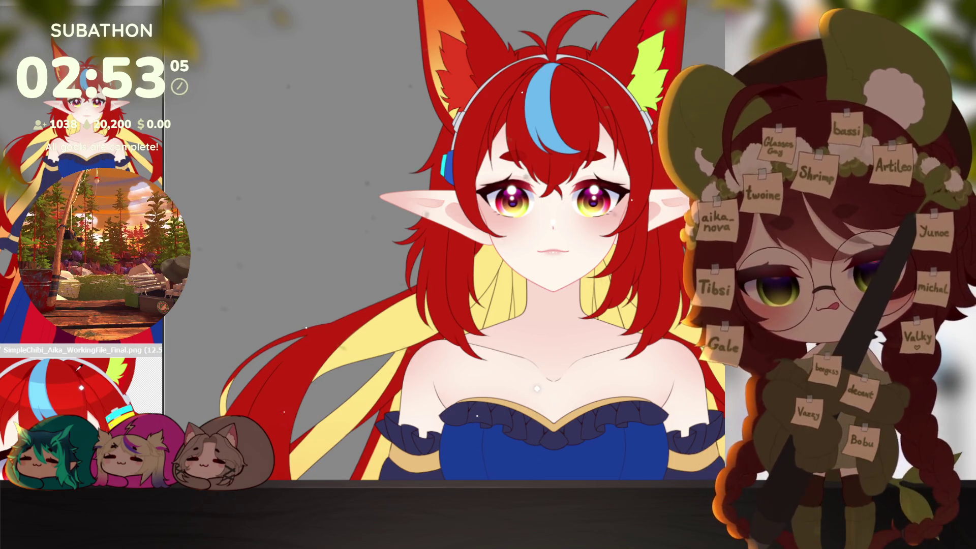
scroll(549, 336, "up", 1)
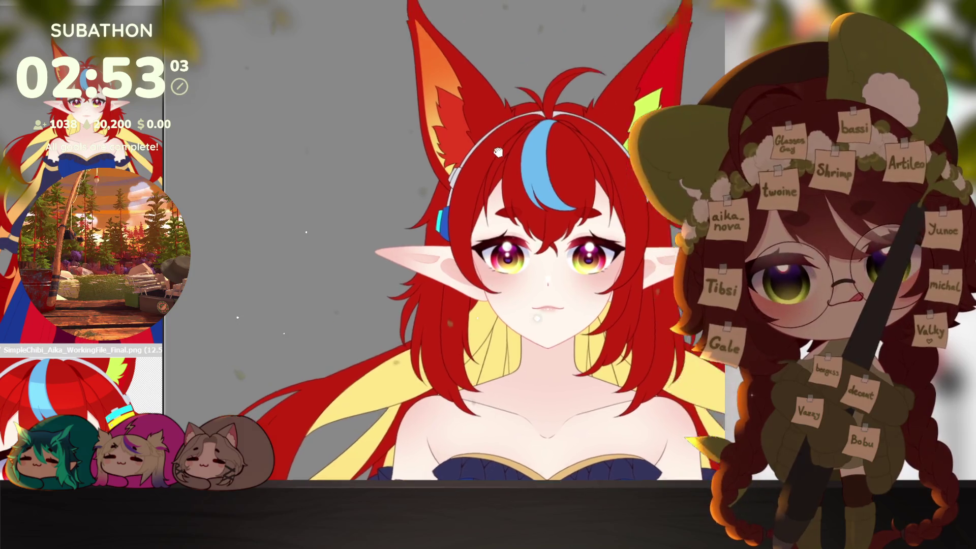
scroll(534, 305, "up", 1)
scroll(505, 228, "up", 2)
scroll(506, 227, "up", 2)
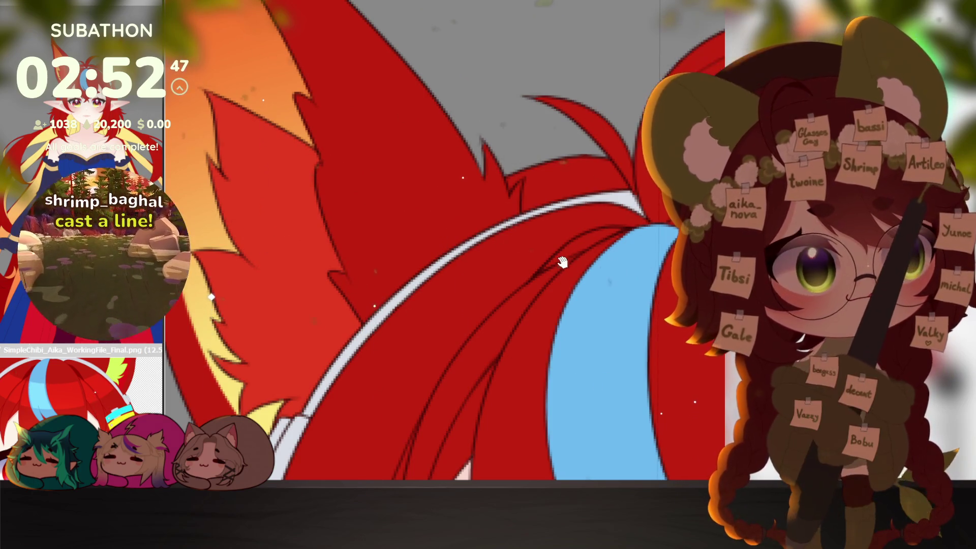
scroll(560, 271, "up", 3)
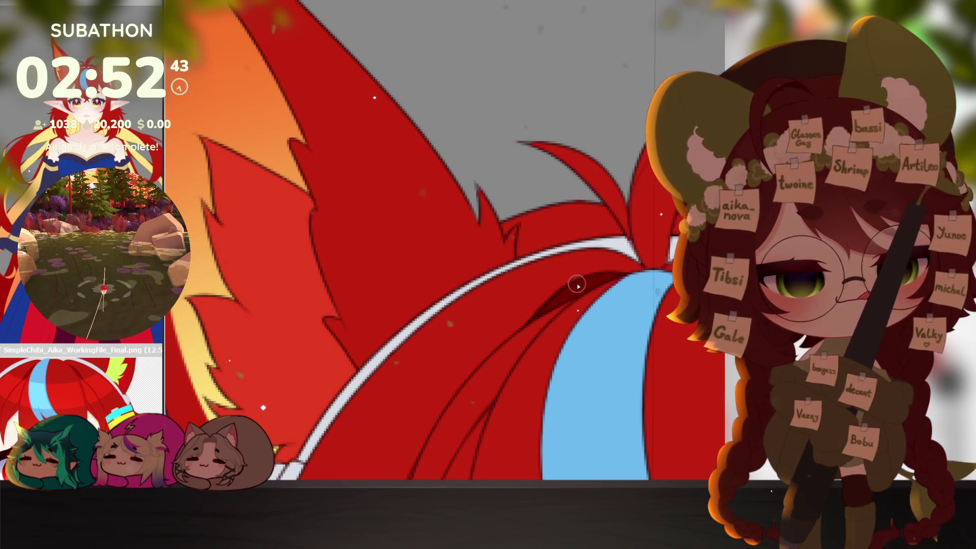
scroll(645, 329, "down", 2)
scroll(636, 335, "down", 2)
scroll(630, 341, "down", 2)
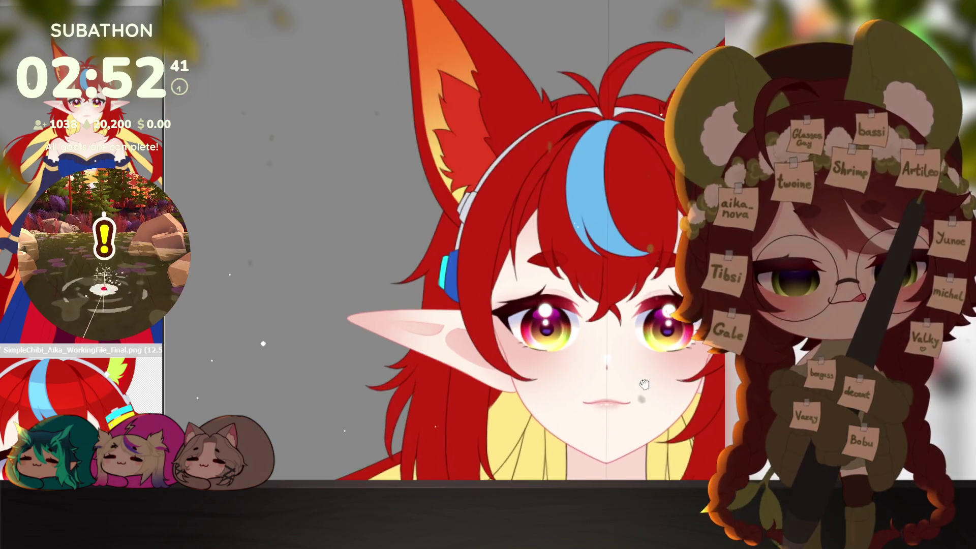
scroll(622, 346, "down", 2)
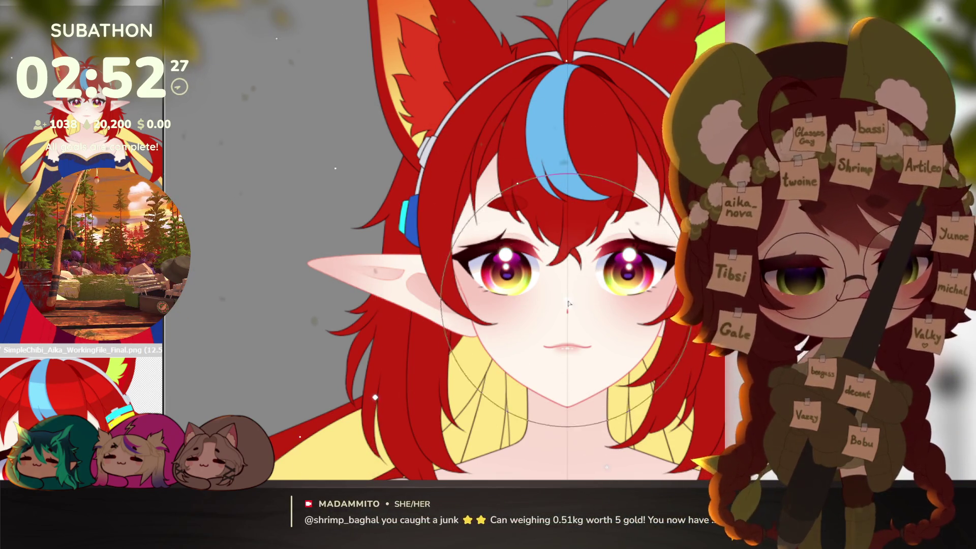
Airbrush soft red shading over the forehead and bangs, then review the head and shoulders.
mouse_move(584, 309)
left_mouse_down()
mouse_move(607, 366)
mouse_move(501, 330)
mouse_move(590, 386)
left_mouse_up()
key("ctrl+z")
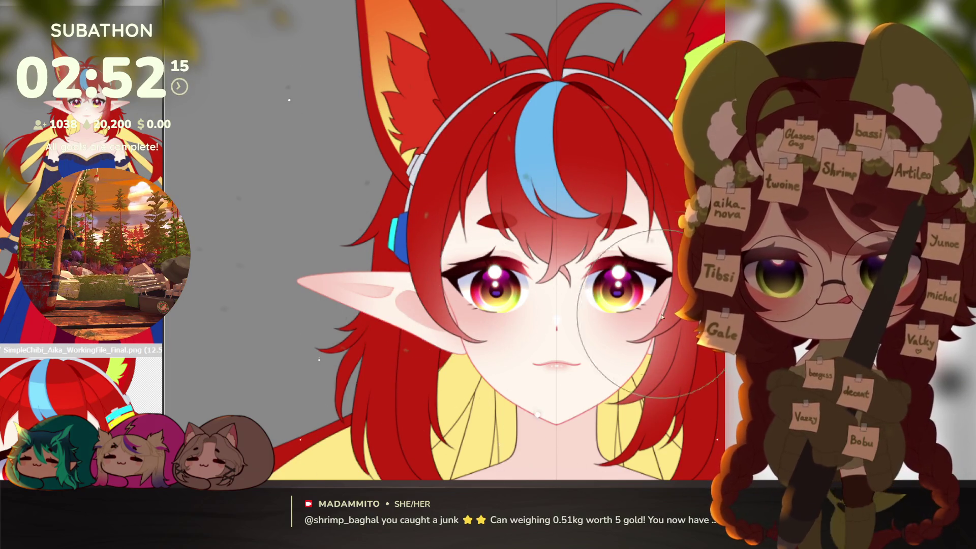
key("ctrl+plus")
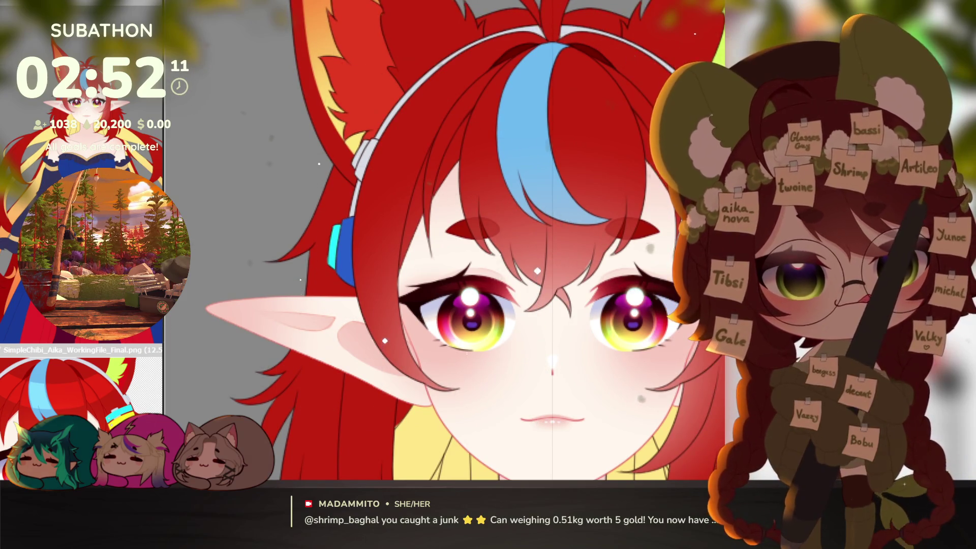
scroll(605, 289, "up", 2)
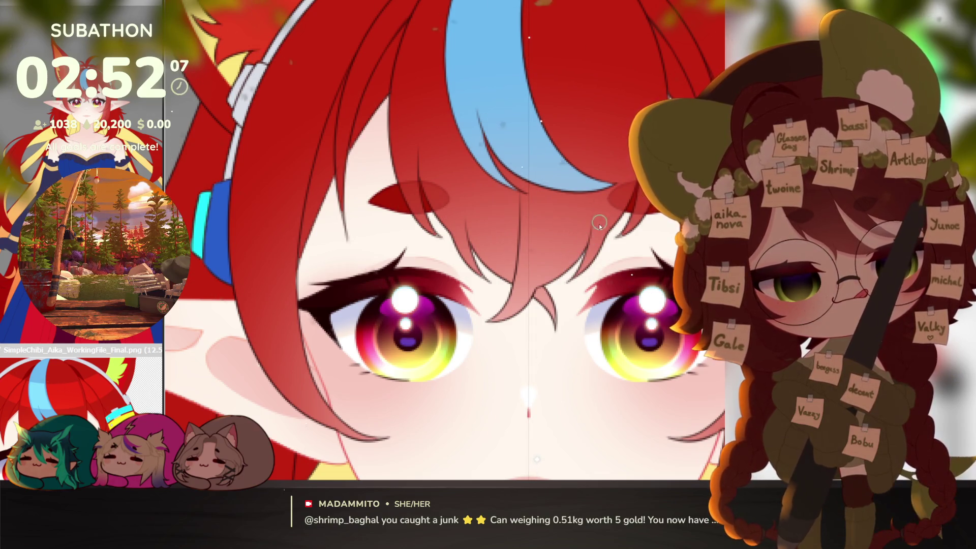
scroll(600, 224, "down", 3)
scroll(611, 226, "up", 3)
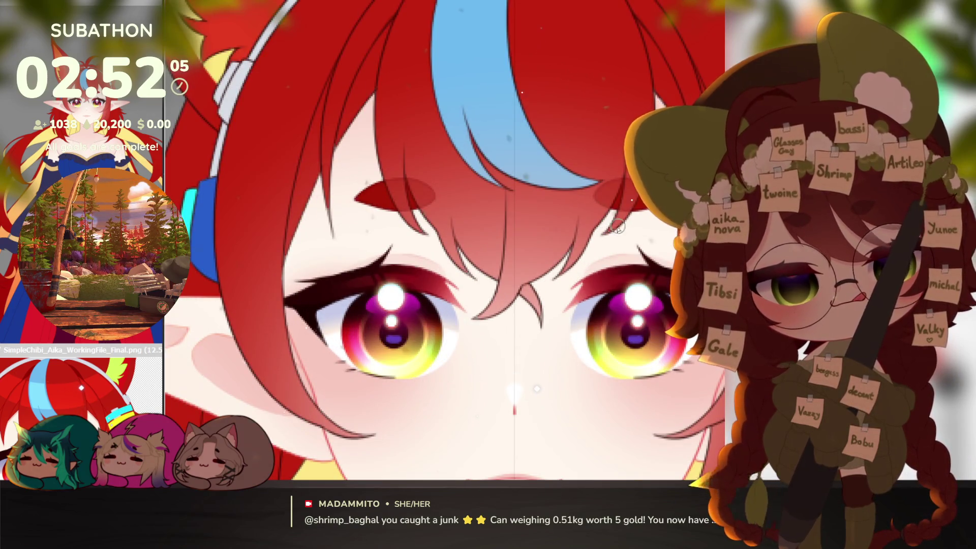
scroll(620, 226, "down", 3)
scroll(615, 266, "up", 4)
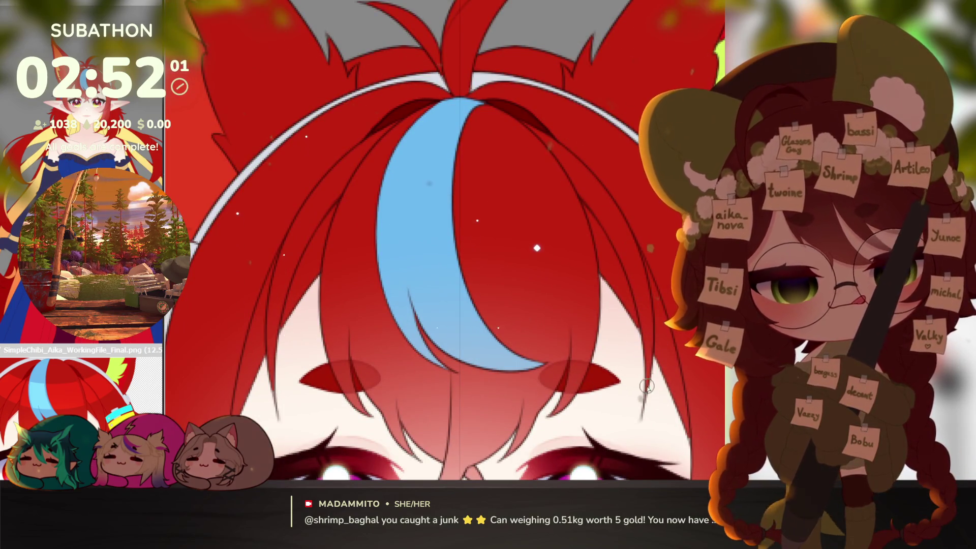
scroll(628, 302, "down", 2)
scroll(649, 359, "down", 2)
mouse_move(658, 384)
left_mouse_down()
mouse_move(602, 414)
mouse_move(624, 363)
left_mouse_up()
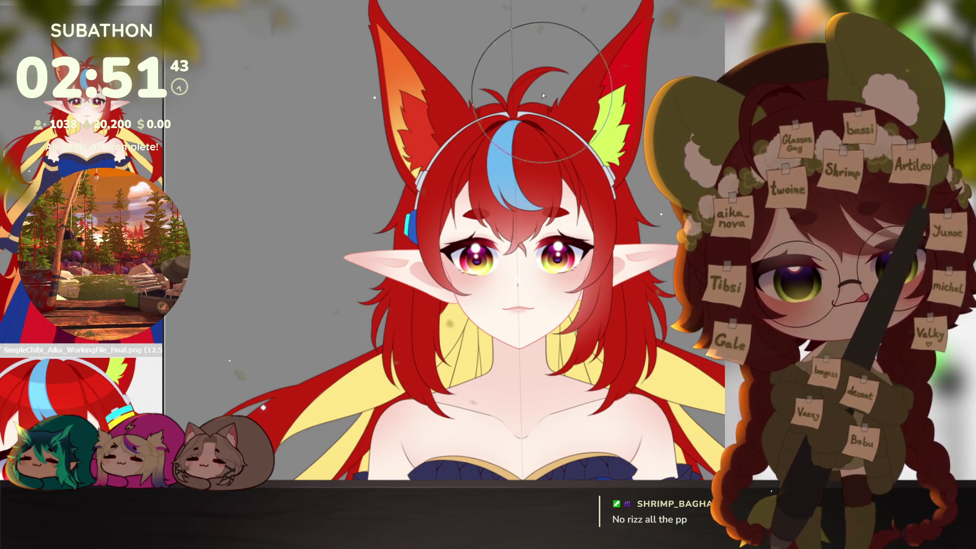
left_click(519, 207, "ctrl+shift")
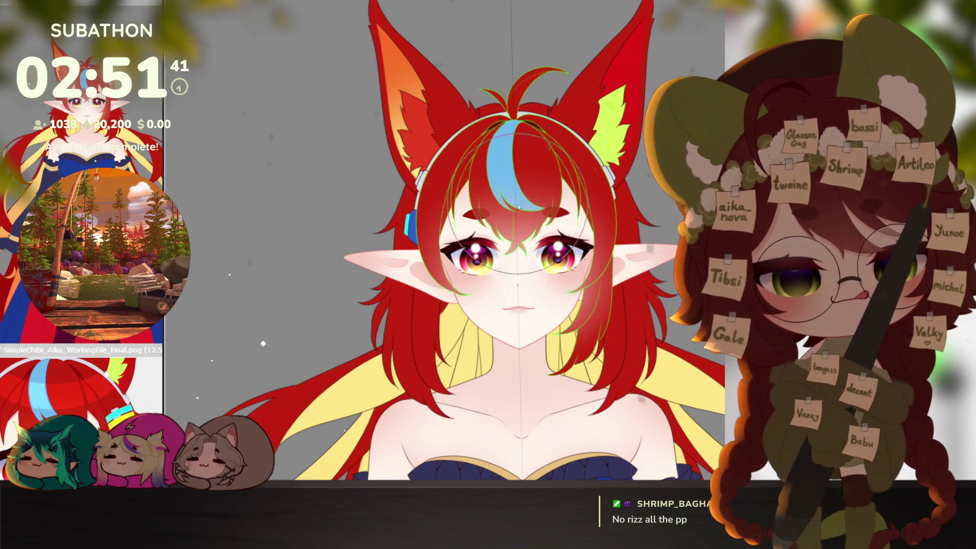
scroll(519, 206, "up", 1)
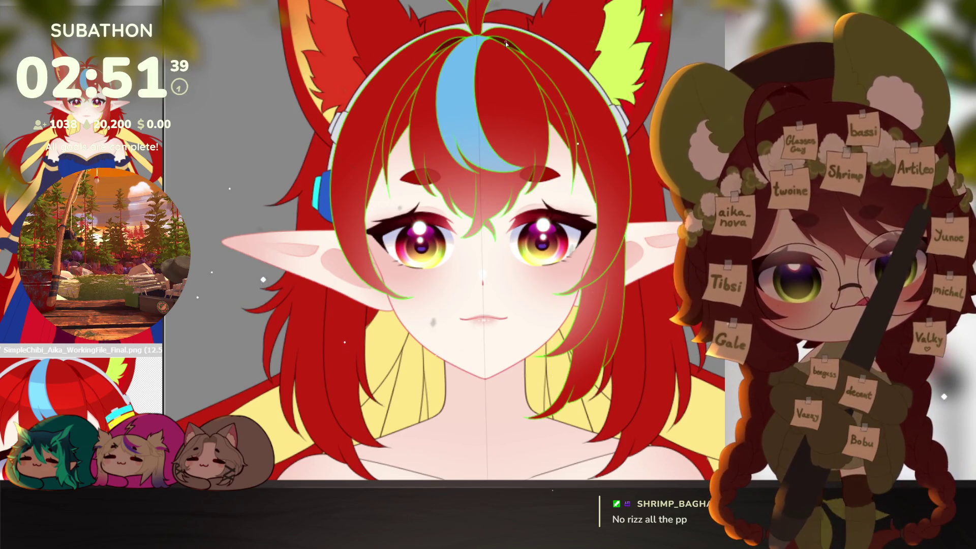
key("ctrl+d")
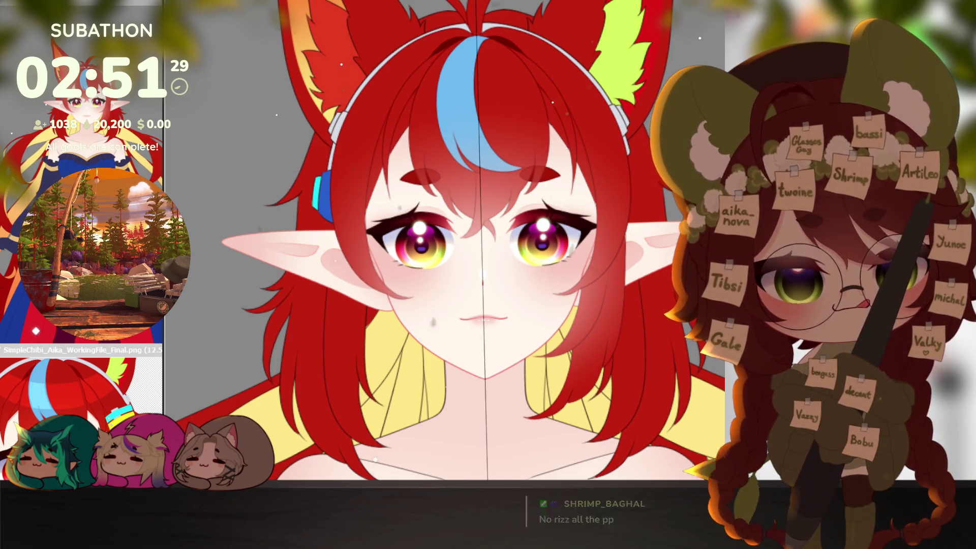
scroll(611, 336, "down", 2)
scroll(611, 336, "down", 2)
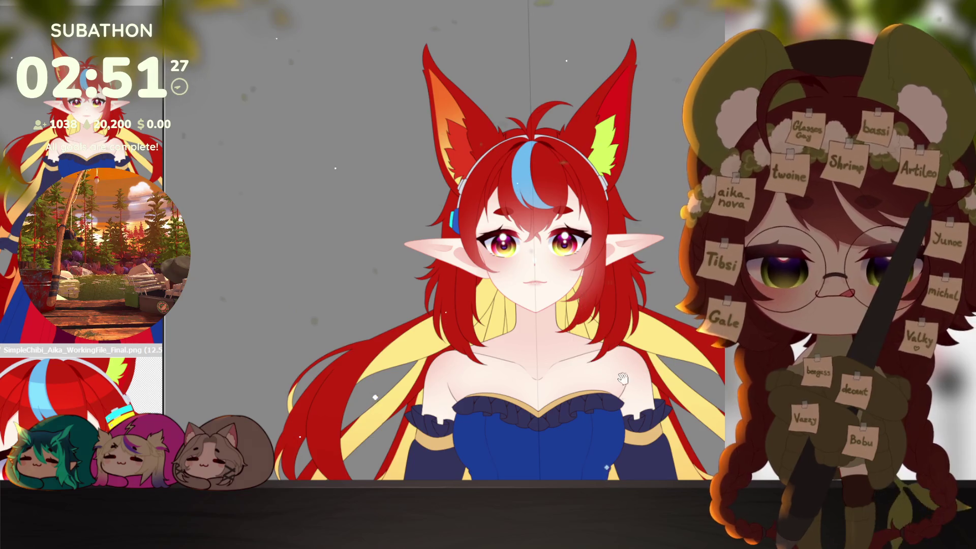
scroll(603, 347, "down", 2)
scroll(596, 366, "up", 1)
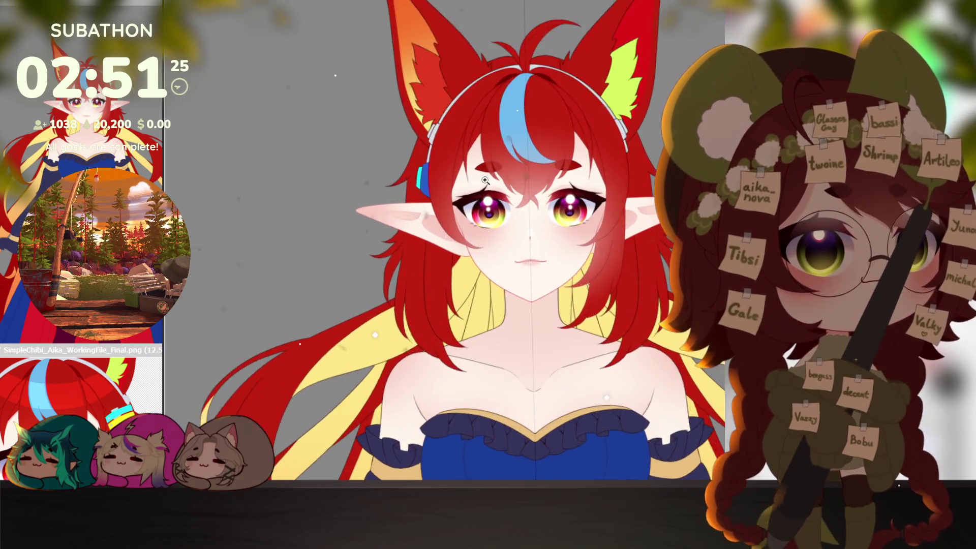
scroll(604, 365, "up", 1)
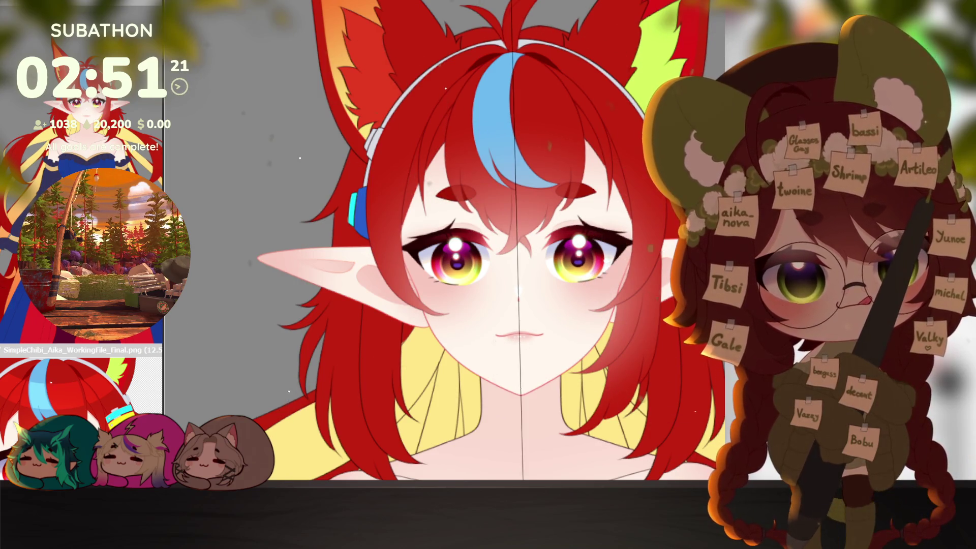
scroll(592, 197, "down", 3)
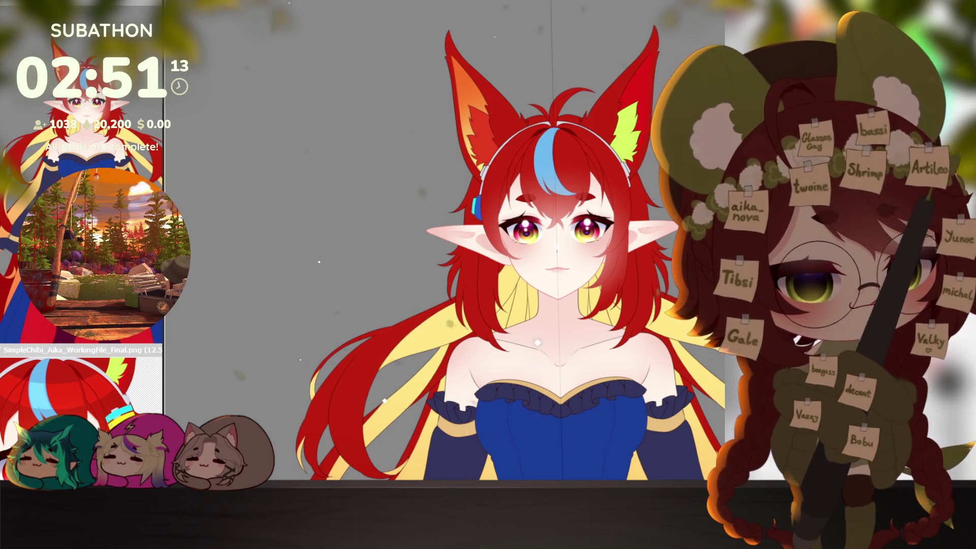
scroll(537, 324, "up", 3)
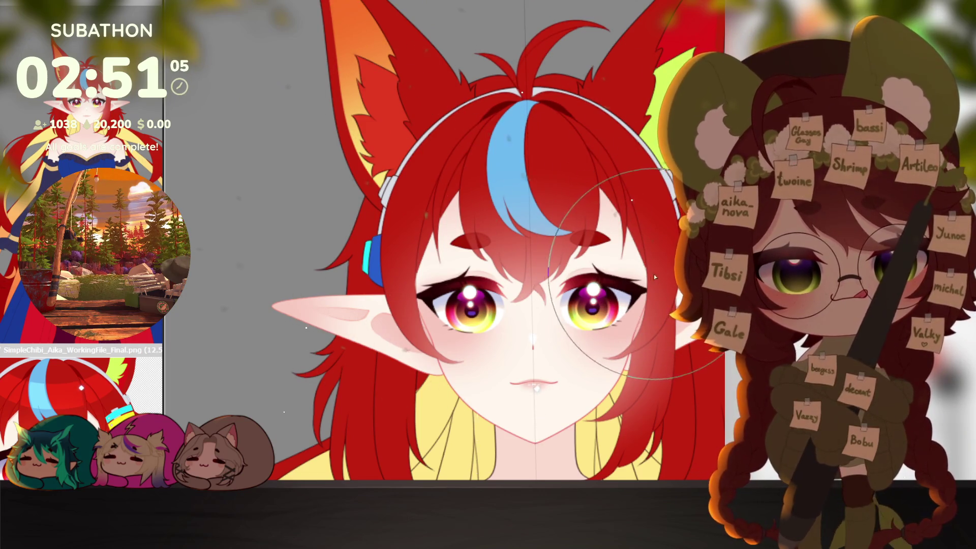
scroll(655, 277, "down", 3)
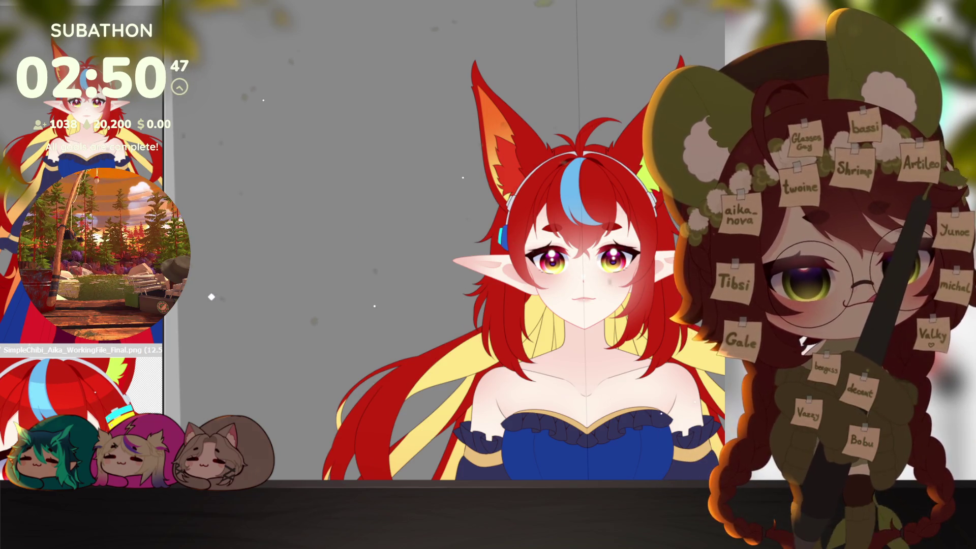
left_click(524, 236)
left_click(524, 235)
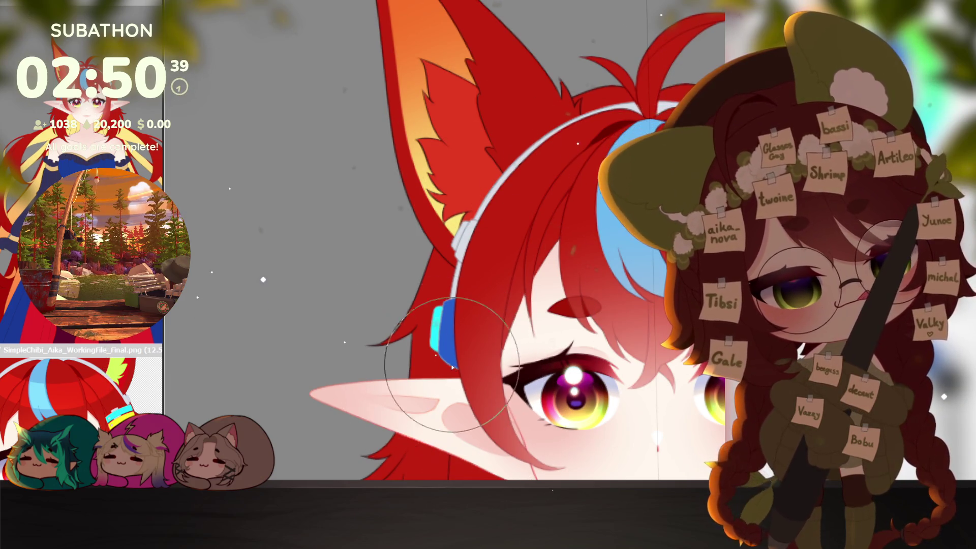
Shrink the brush for detail work and hide the character's eyes layer.
key("[")
key("[")
key("[")
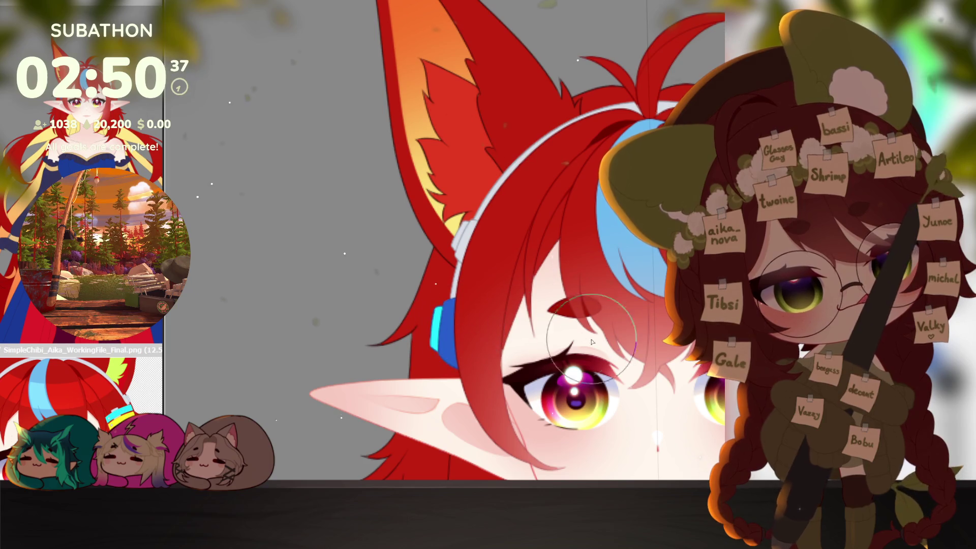
scroll(459, 325, "down", 3)
scroll(505, 337, "up", 3)
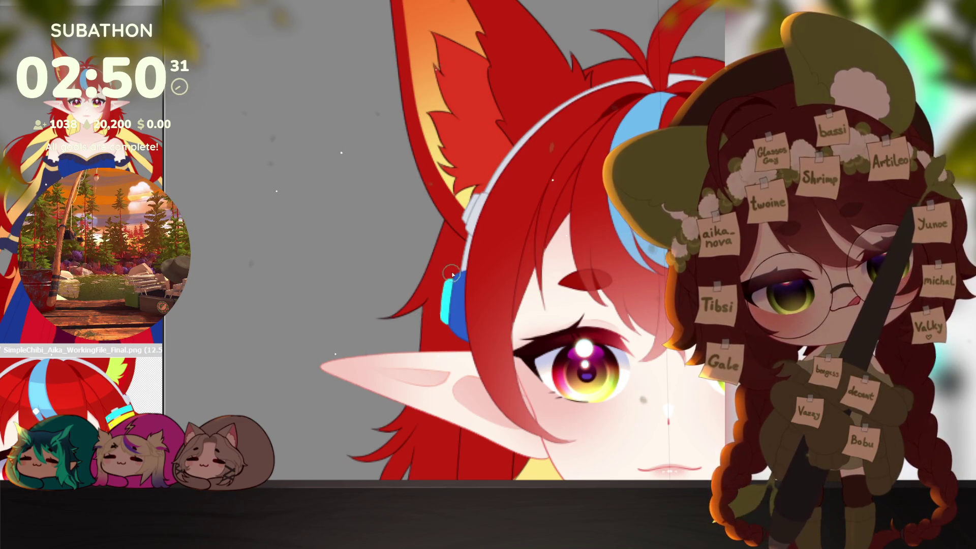
scroll(497, 364, "down", 3)
scroll(550, 362, "down", 2)
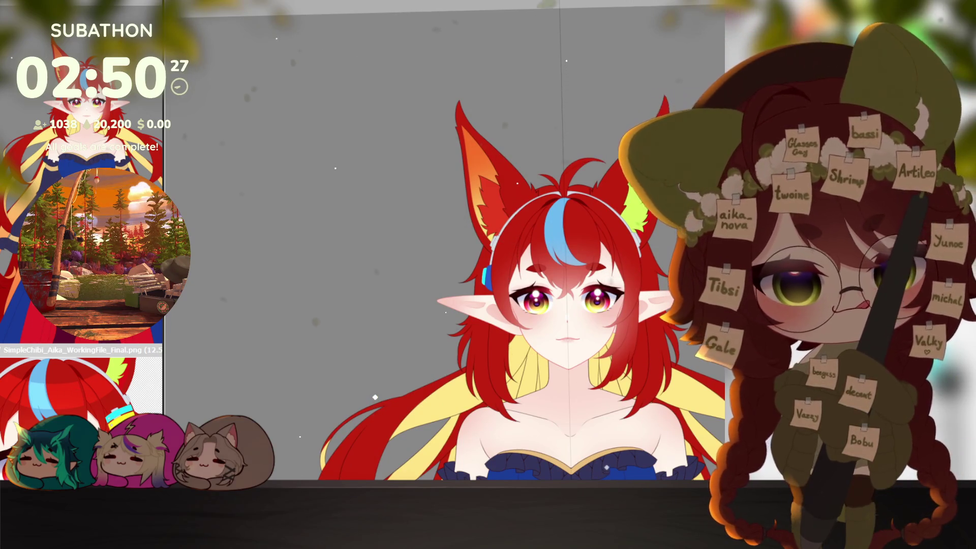
key("ctrl+z")
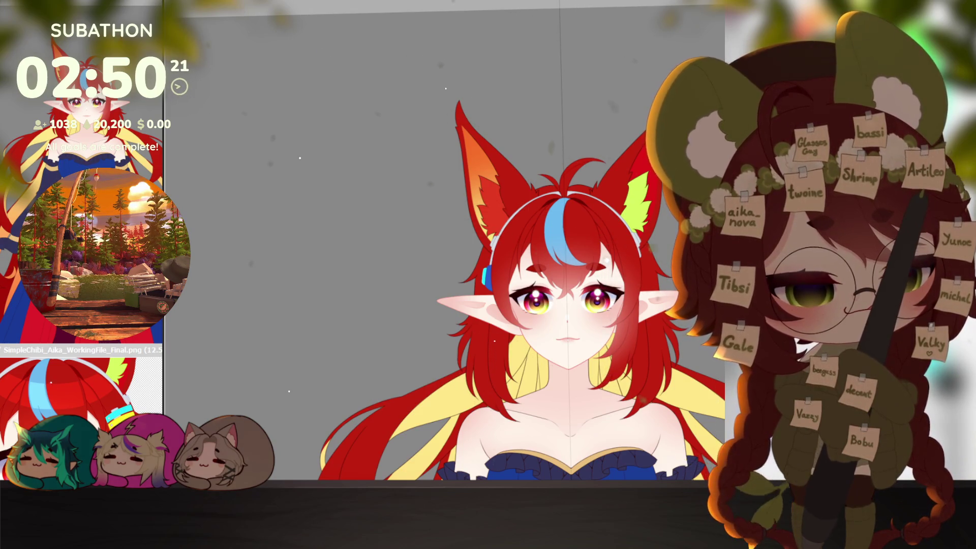
scroll(606, 226, "down", 5)
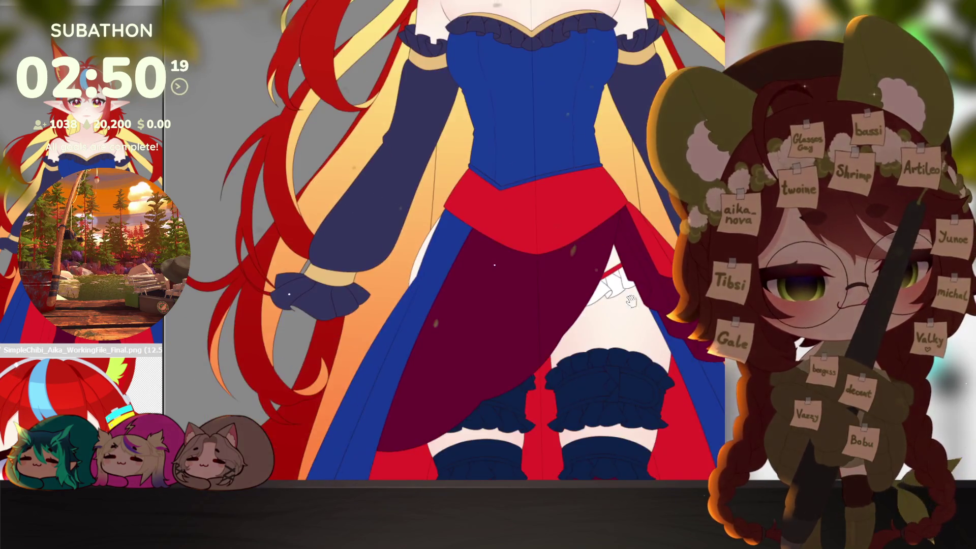
scroll(623, 352, "down", 3)
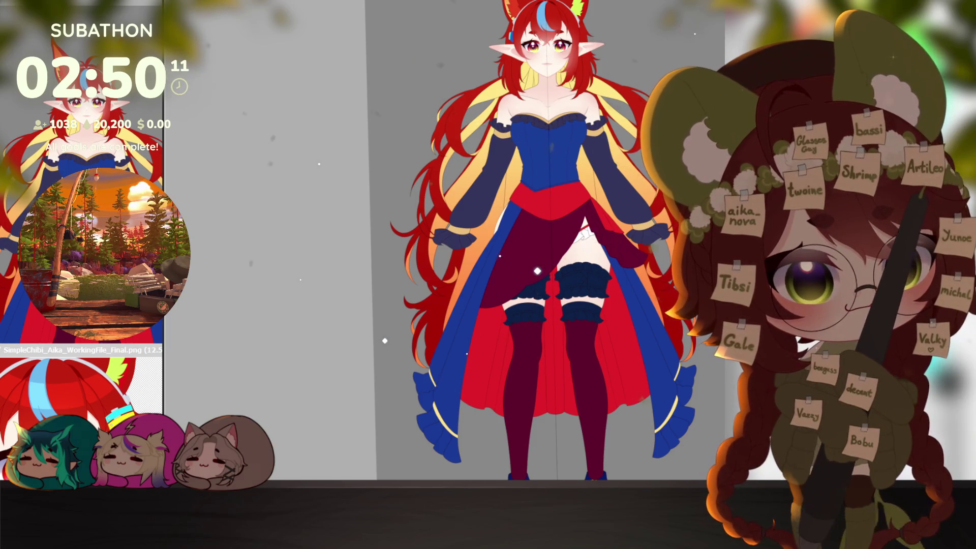
scroll(614, 349, "up", 3)
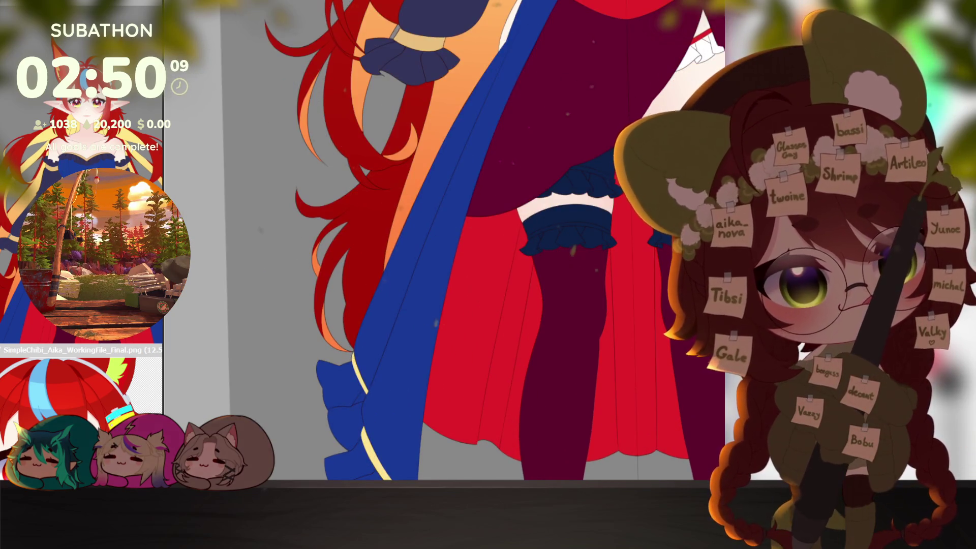
scroll(636, 343, "down", 3)
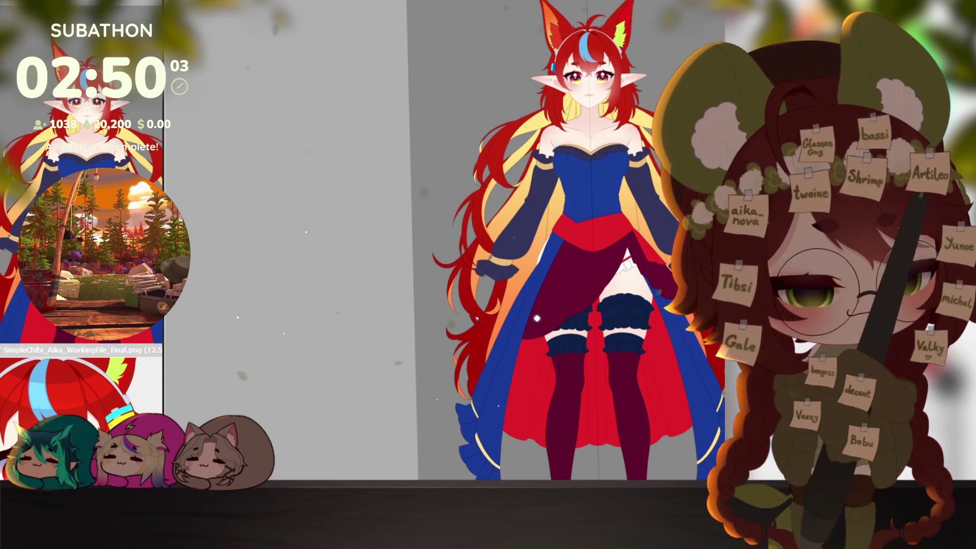
scroll(611, 152, "up", 1)
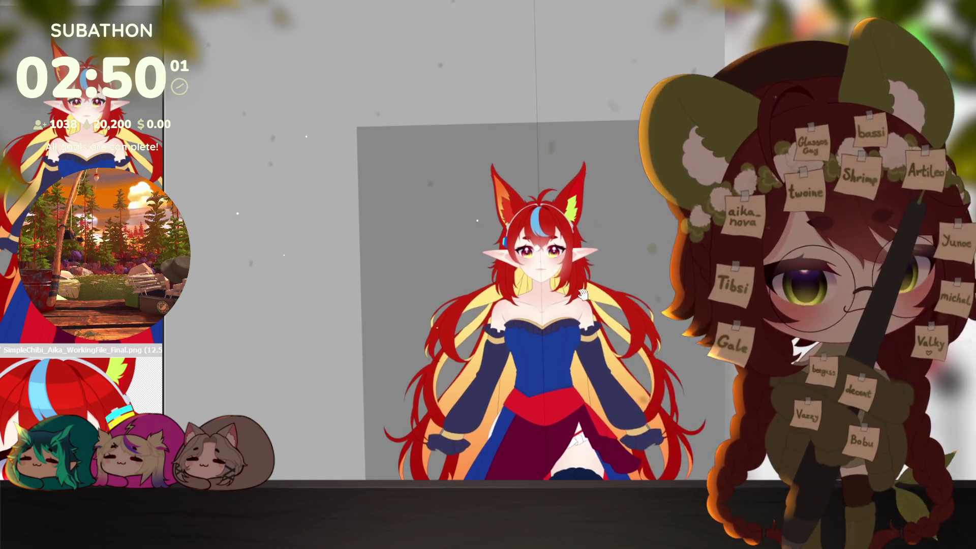
scroll(610, 153, "up", 2)
scroll(611, 153, "up", 1)
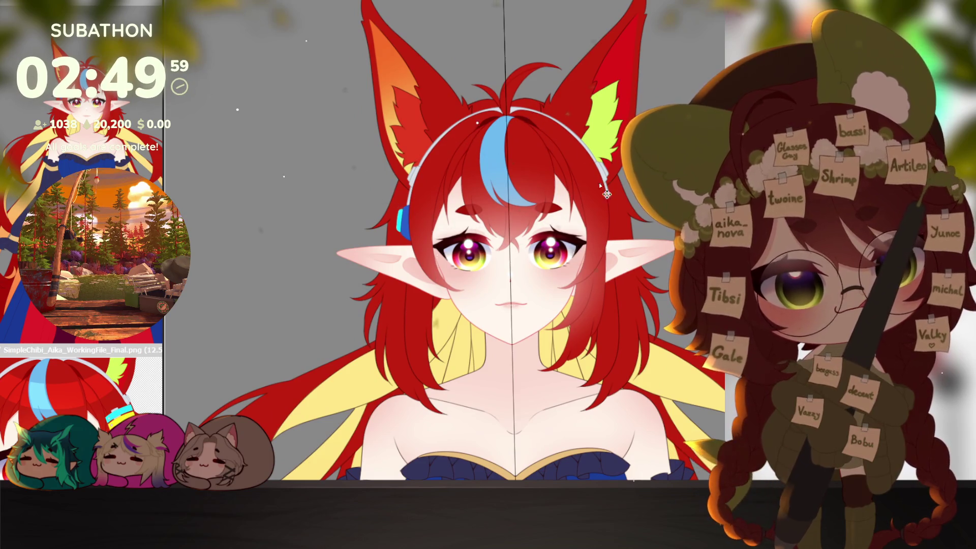
scroll(665, 362, "down", 1)
scroll(664, 362, "down", 2)
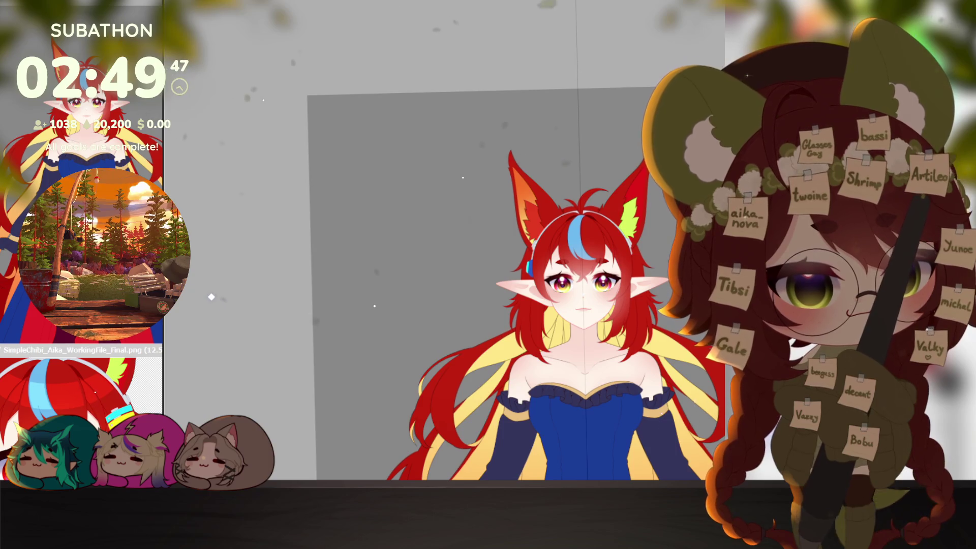
scroll(571, 248, "down", 3)
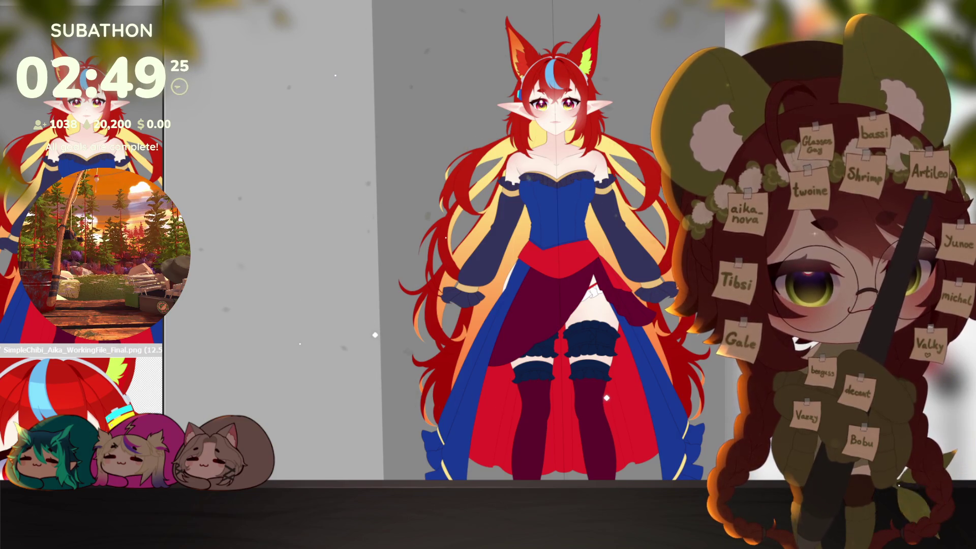
scroll(569, 124, "up", 3)
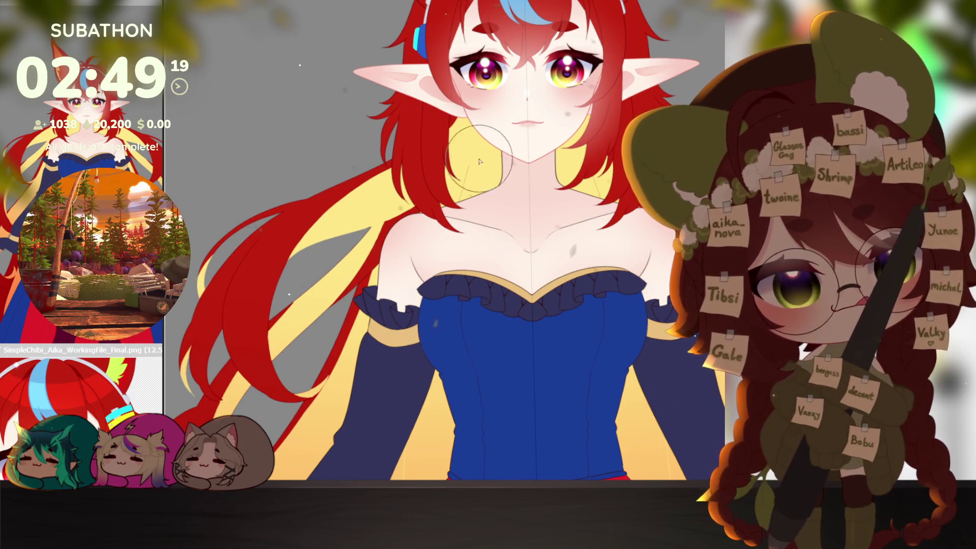
scroll(477, 158, "up", 3)
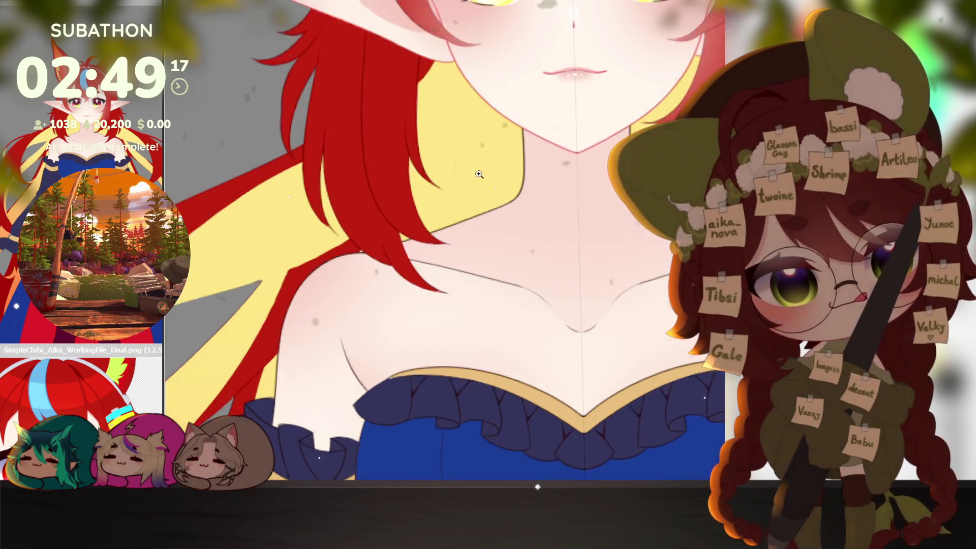
scroll(556, 393, "up", 2)
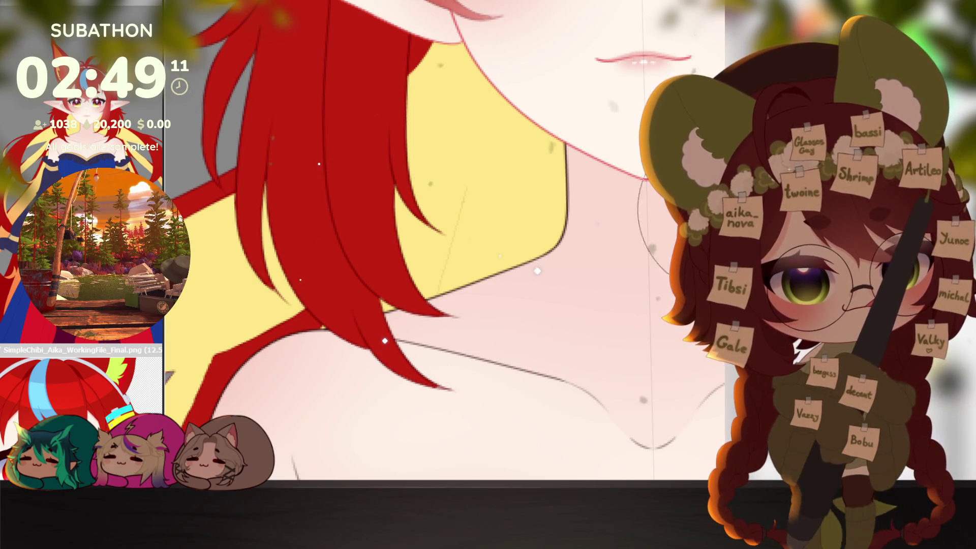
scroll(604, 351, "down", 3)
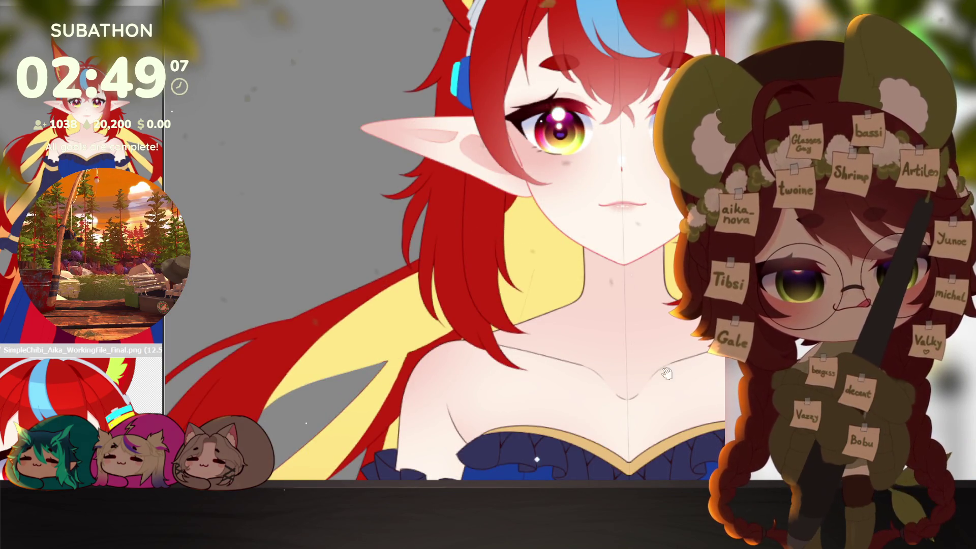
scroll(666, 373, "down", 3)
scroll(550, 324, "down", 3)
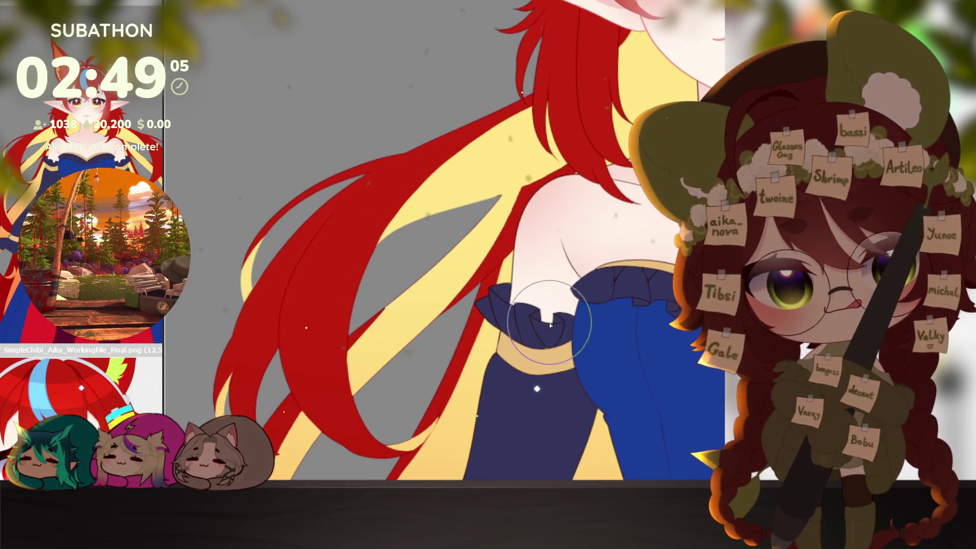
scroll(512, 214, "up", 2)
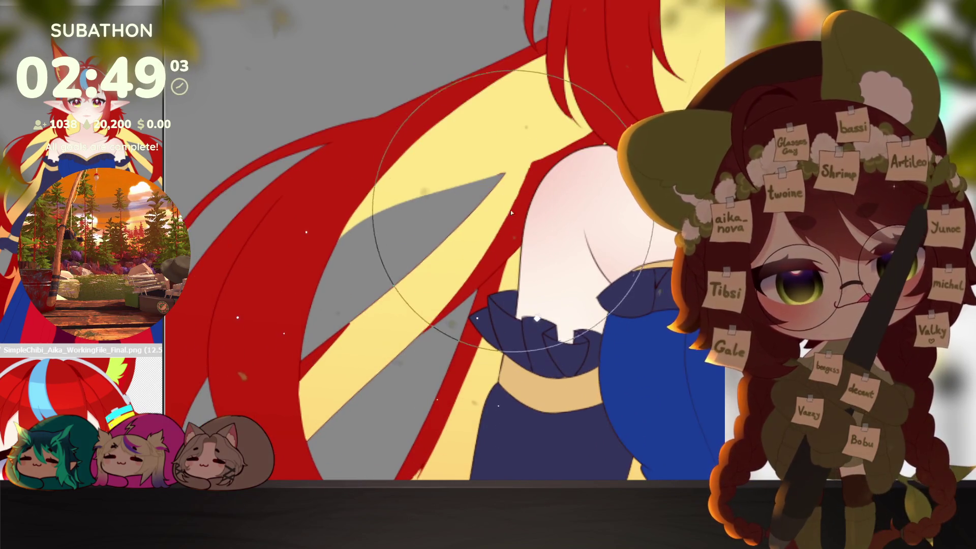
key("bracketleft")
key("bracketleft")
key("bracketleft")
key("bracketleft")
key("bracketleft")
key("bracketleft")
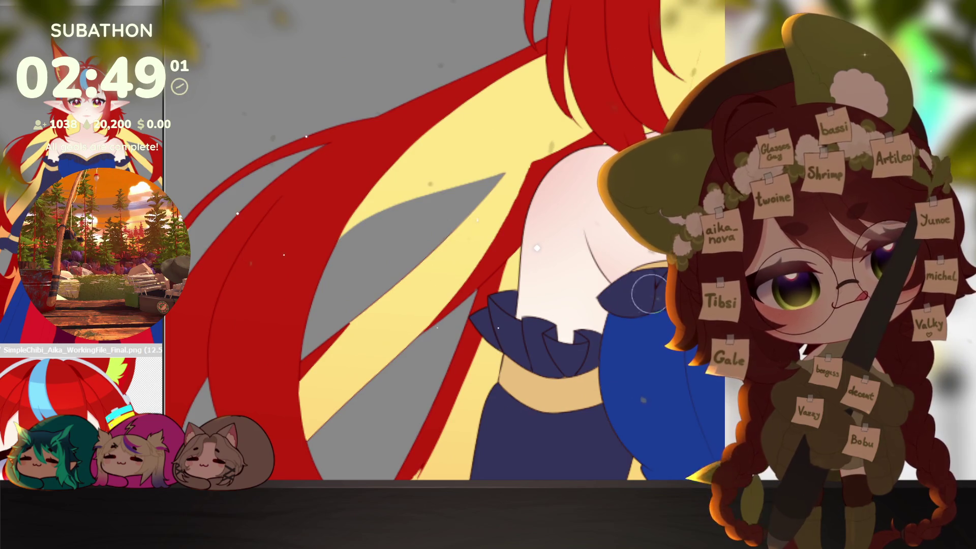
scroll(556, 338, "up", 3)
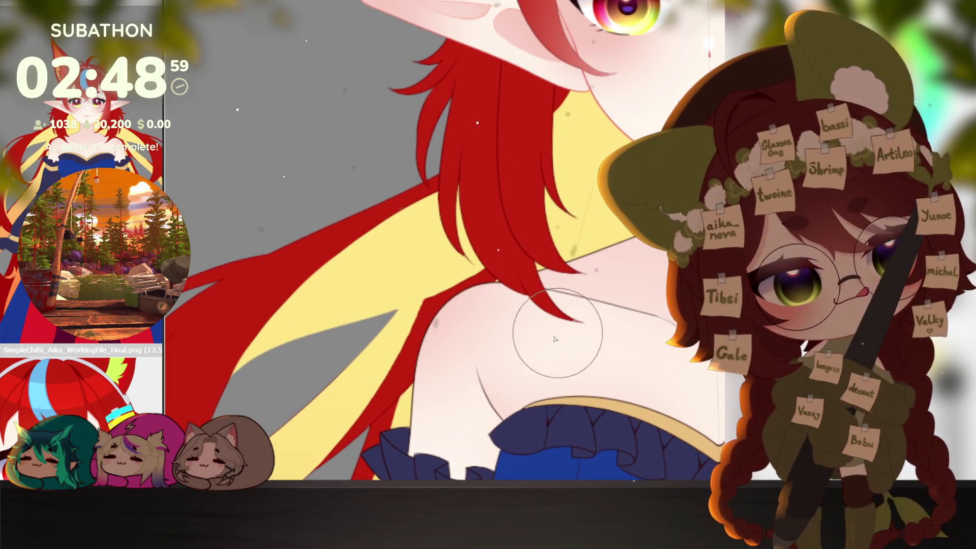
scroll(452, 293, "down", 3)
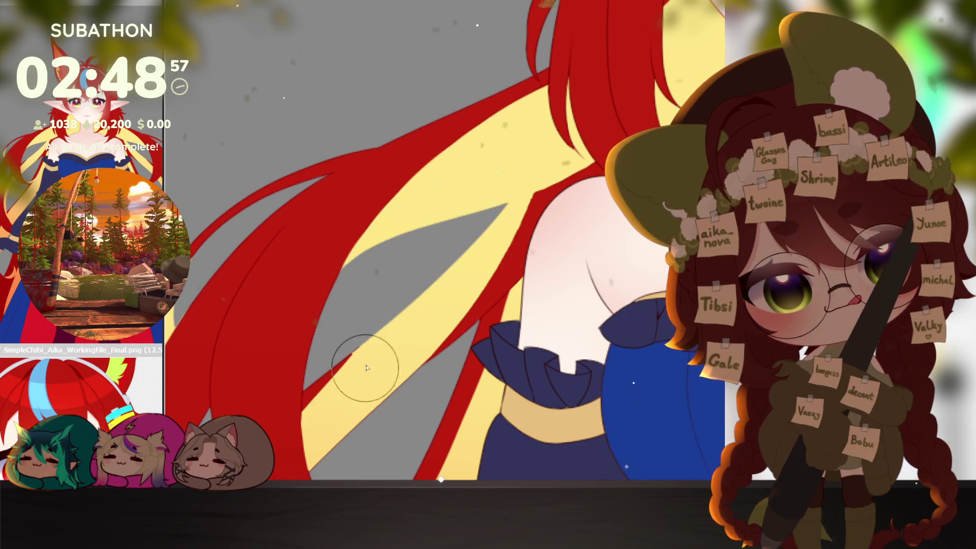
left_click_drag(372, 328, 429, 345)
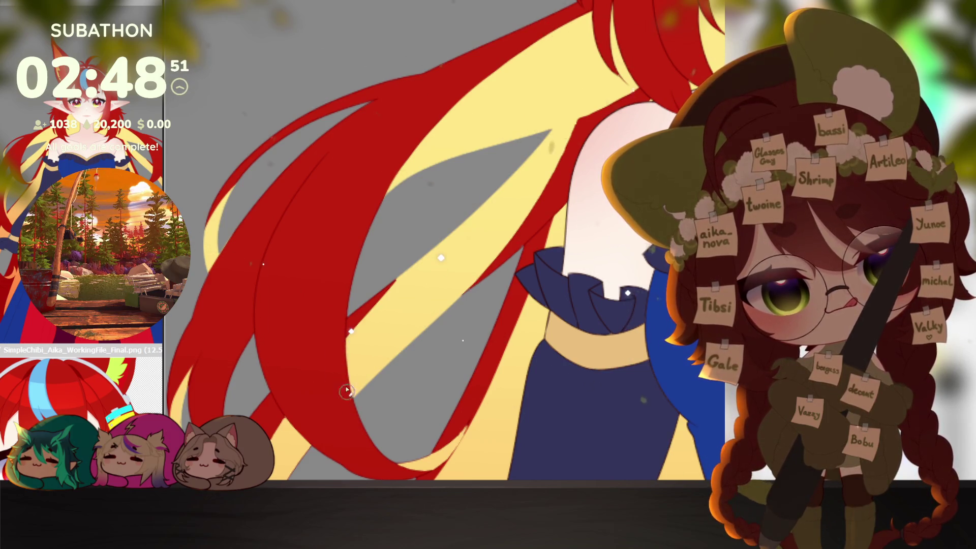
Rotate the canvas so the hair strands beside the blue skirt run vertically.
left_click_drag(365, 448, 512, 342)
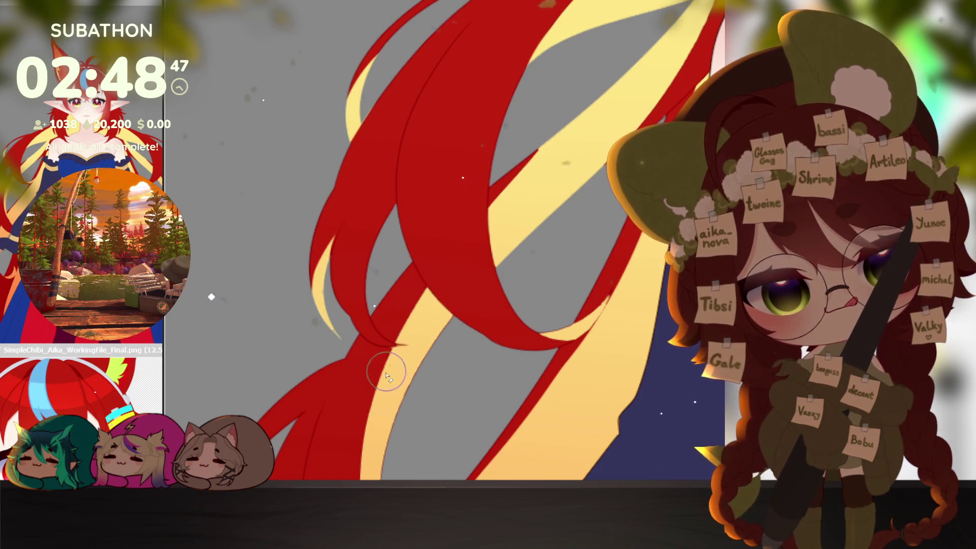
left_click_drag(387, 372, 447, 175)
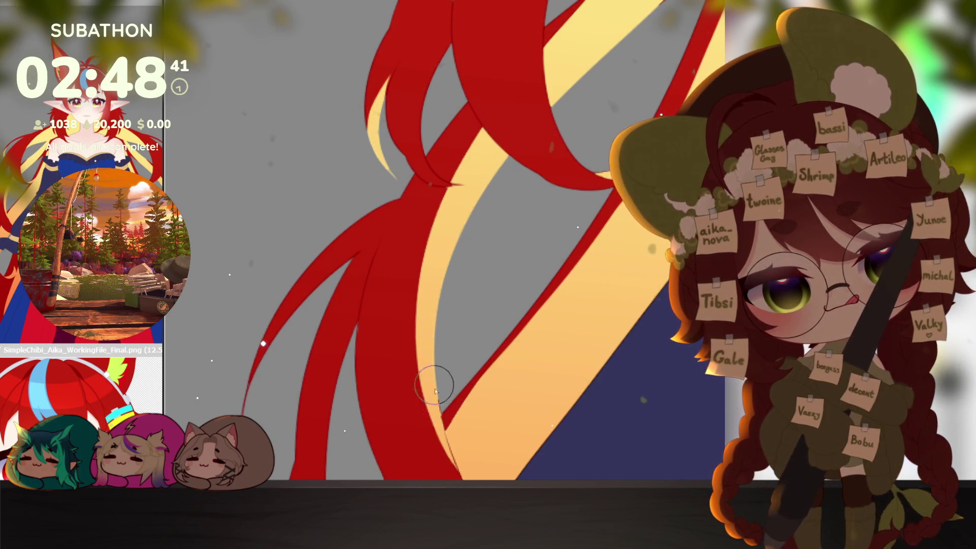
left_click_drag(435, 388, 459, 325)
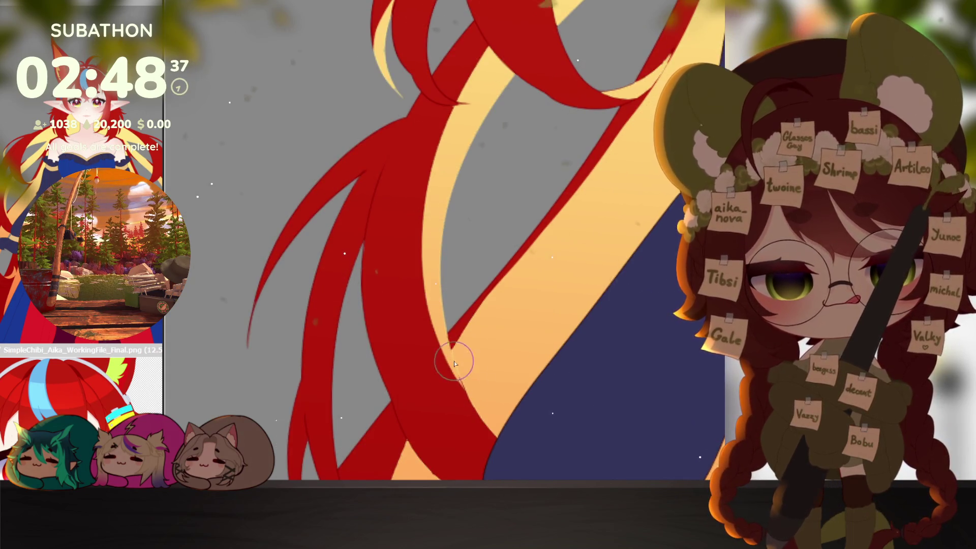
mouse_move(475, 371)
left_mouse_down()
mouse_move(479, 412)
mouse_move(664, 229)
left_mouse_up()
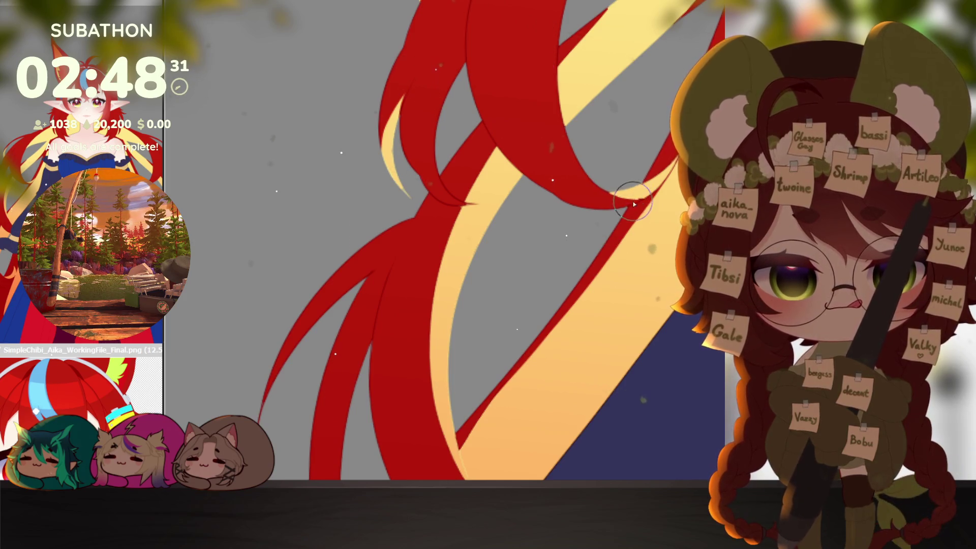
key("v")
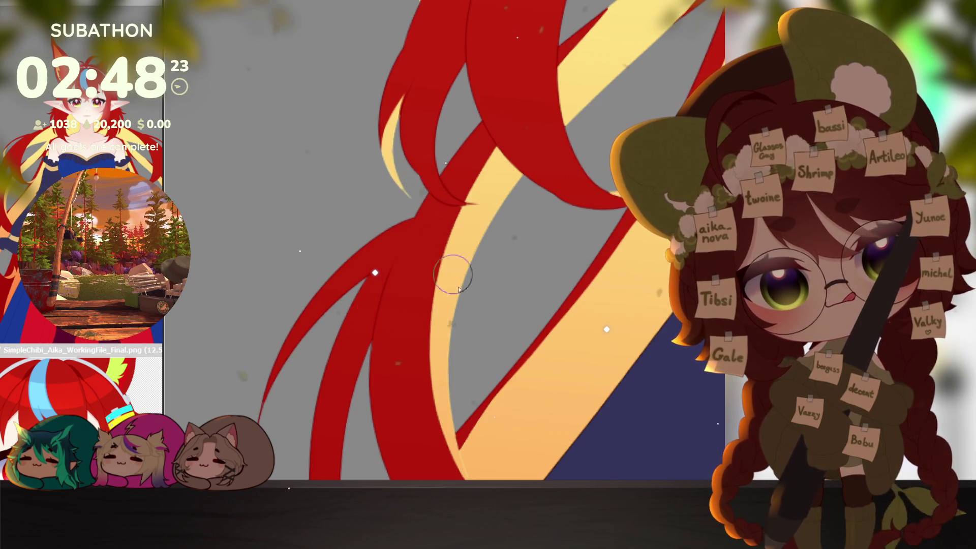
Bring the skirt and belt into view and paint the orange hair tip red.
left_click_drag(453, 275, 514, 90)
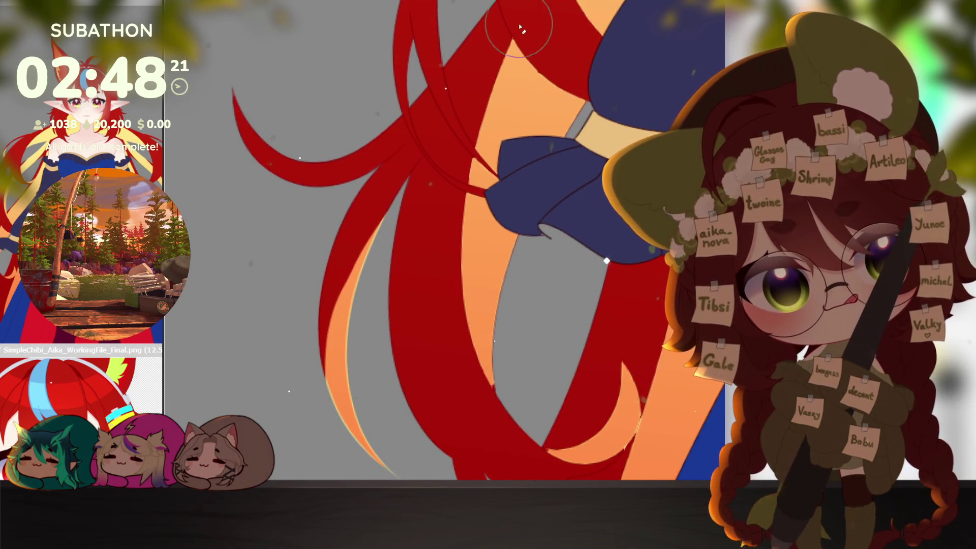
scroll(496, 447, "up", 1)
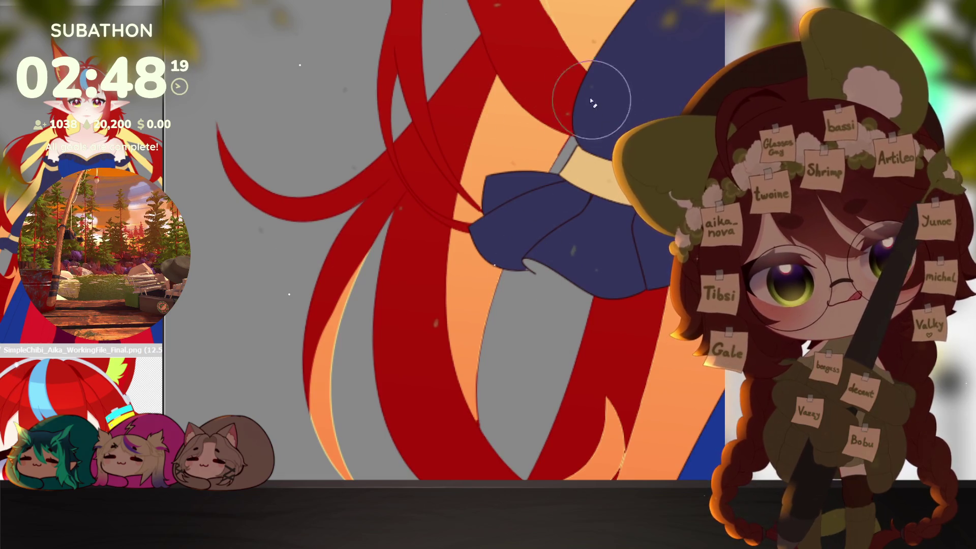
left_click_drag(587, 92, 571, 247)
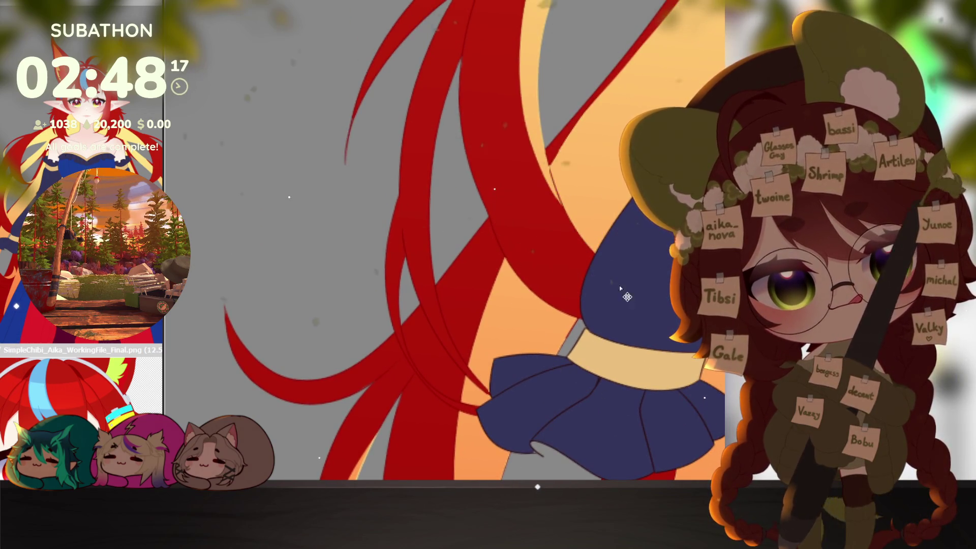
mouse_move(617, 277)
left_mouse_down()
mouse_move(547, 222)
mouse_move(499, 322)
left_mouse_up()
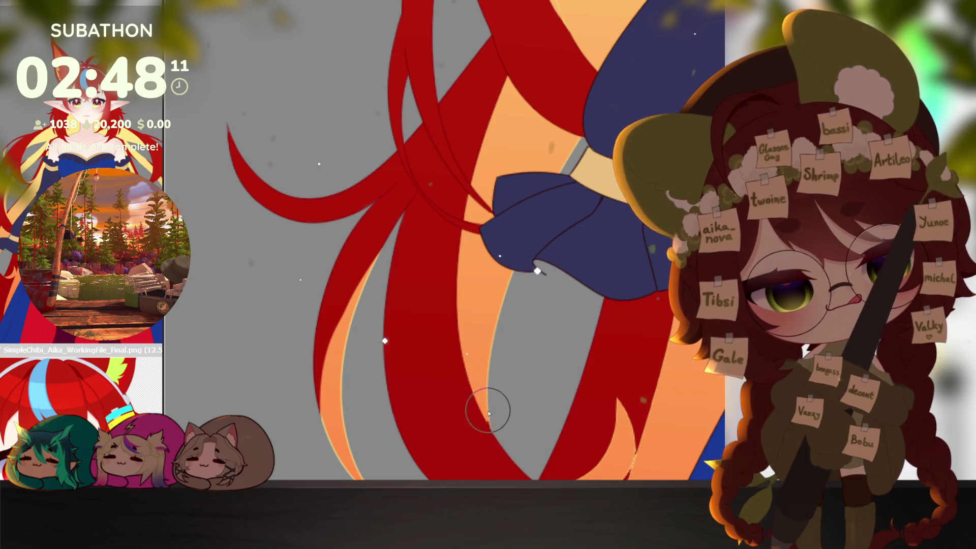
left_click_drag(484, 403, 524, 273)
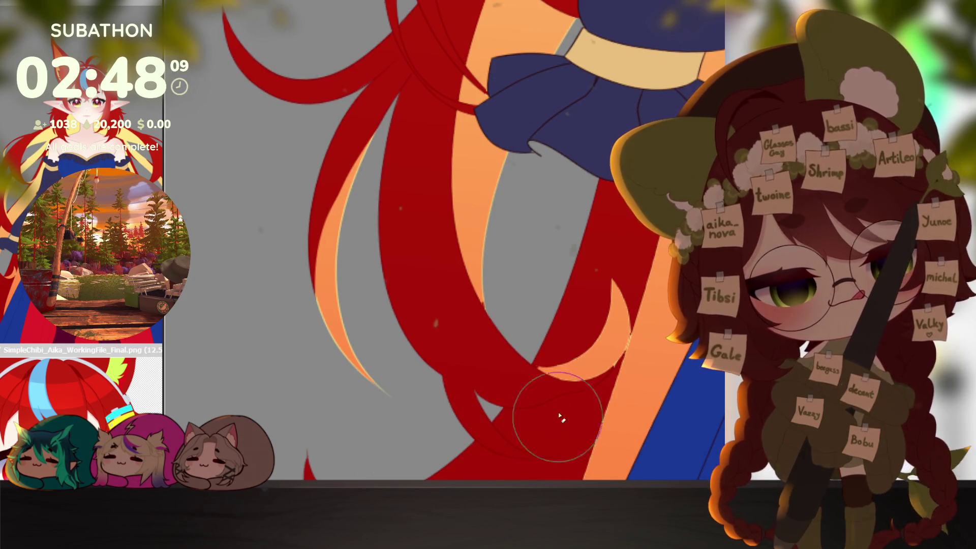
mouse_move(550, 371)
left_mouse_down()
mouse_move(607, 400)
mouse_move(523, 462)
mouse_move(572, 174)
left_mouse_up()
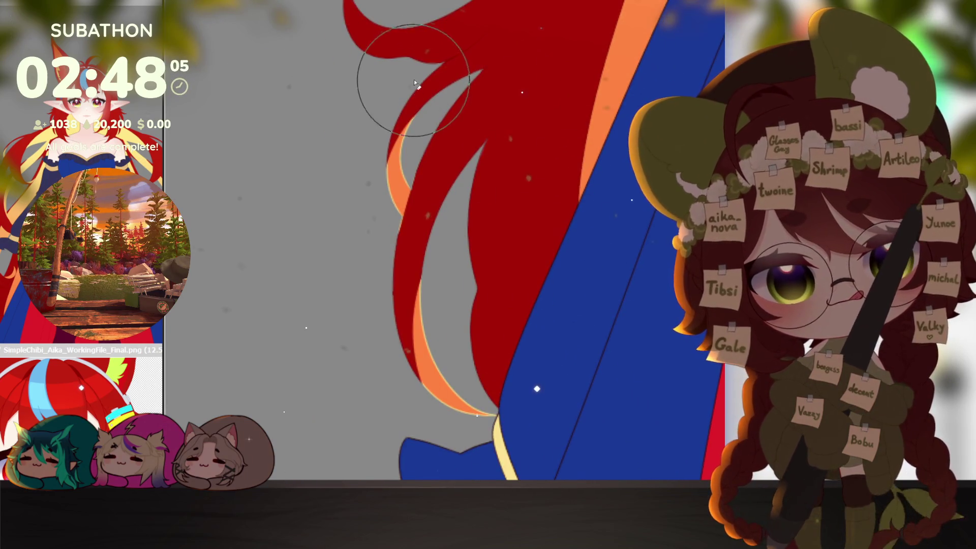
mouse_move(678, 390)
left_mouse_down()
mouse_move(594, 321)
mouse_move(571, 359)
mouse_move(657, 303)
left_mouse_up()
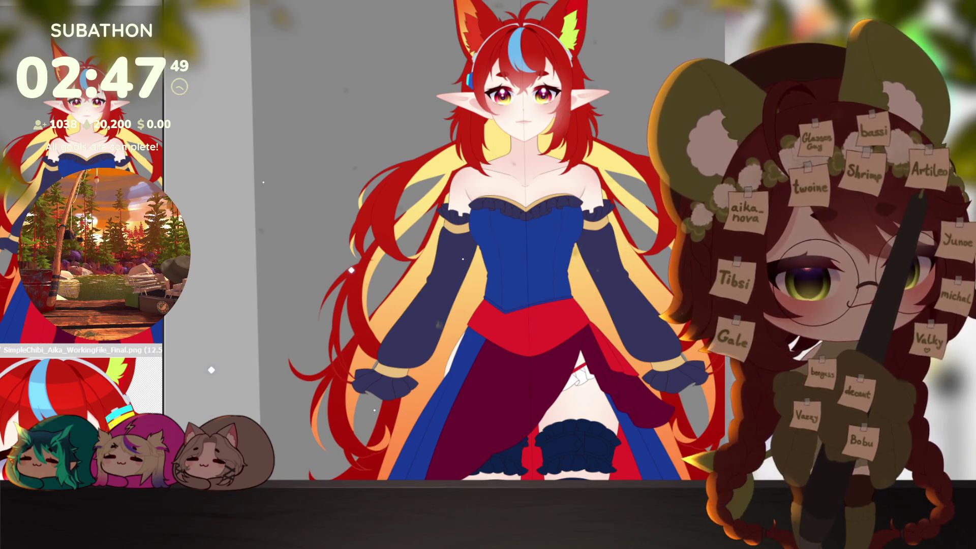
scroll(542, 393, "up", 3)
scroll(458, 404, "up", 3)
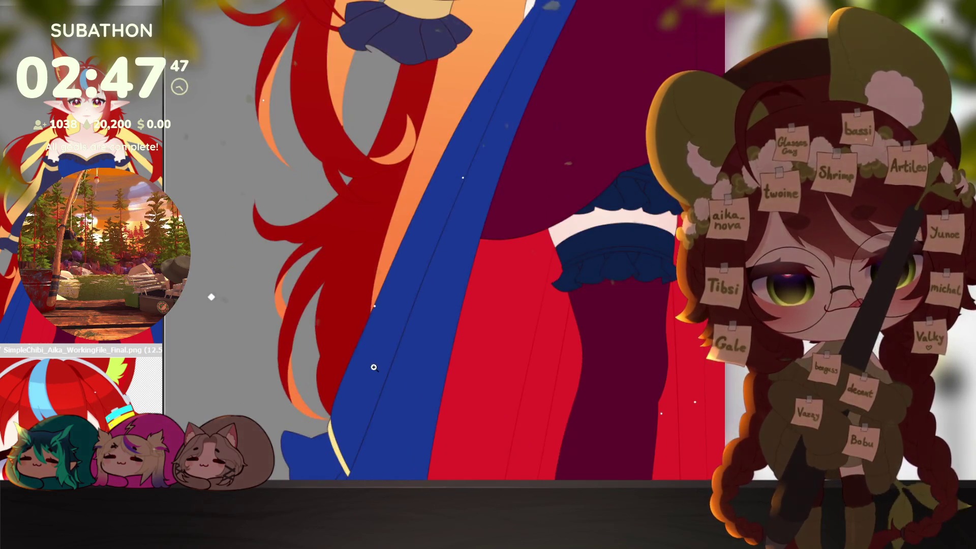
scroll(409, 413, "up", 3)
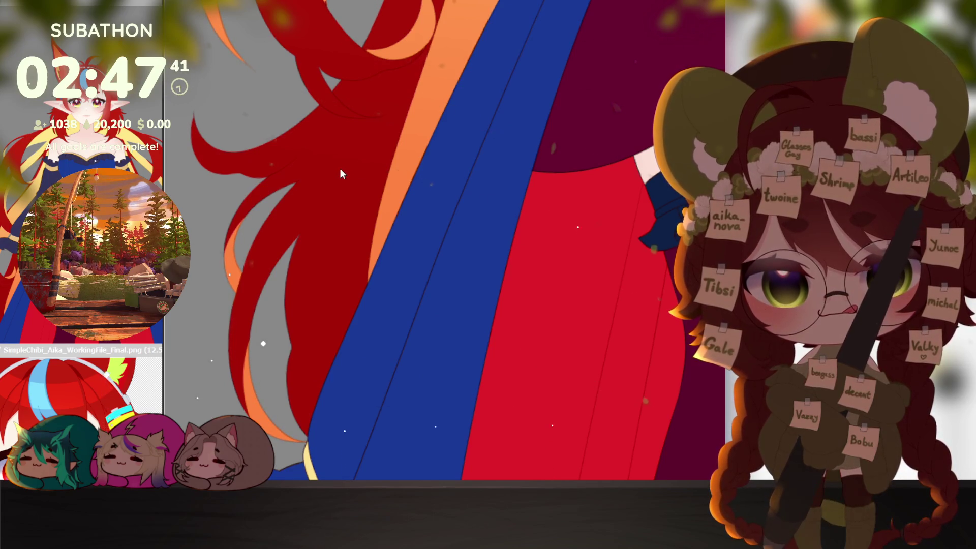
mouse_move(339, 164)
left_mouse_down()
mouse_move(555, 387)
mouse_move(578, 321)
left_mouse_up()
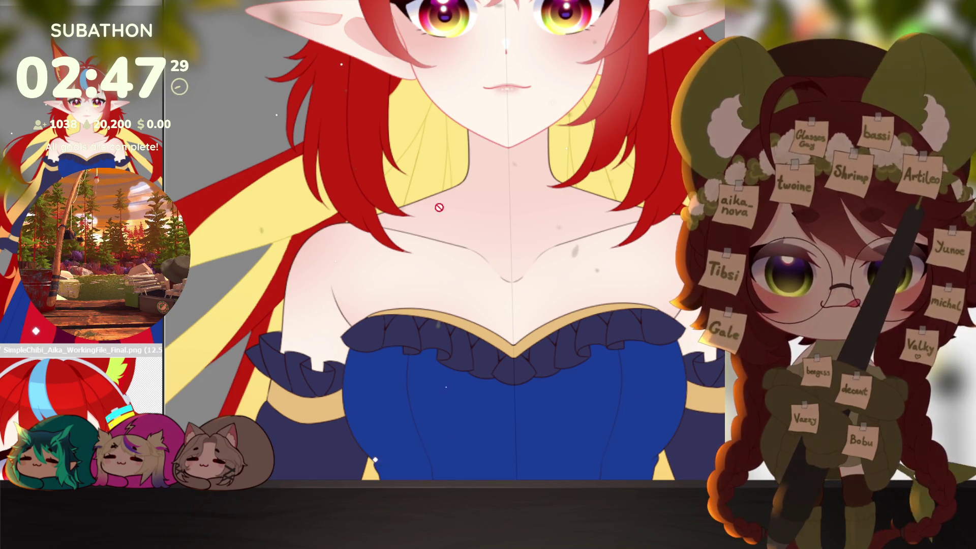
scroll(440, 207, "down", 5)
scroll(534, 320, "up", 4)
mouse_move(534, 320)
left_mouse_down()
mouse_move(609, 374)
mouse_move(629, 411)
left_mouse_up()
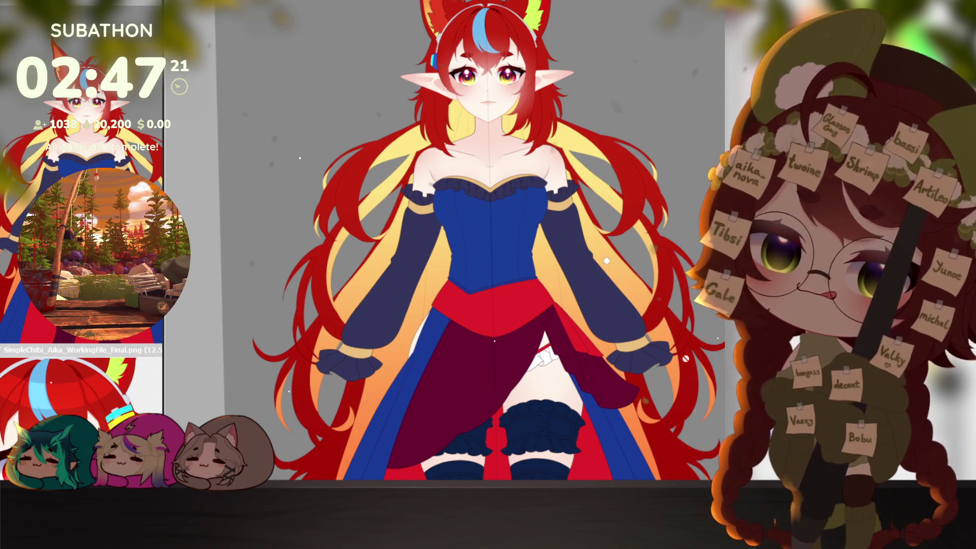
scroll(639, 361, "down", 2)
scroll(639, 360, "up", 2)
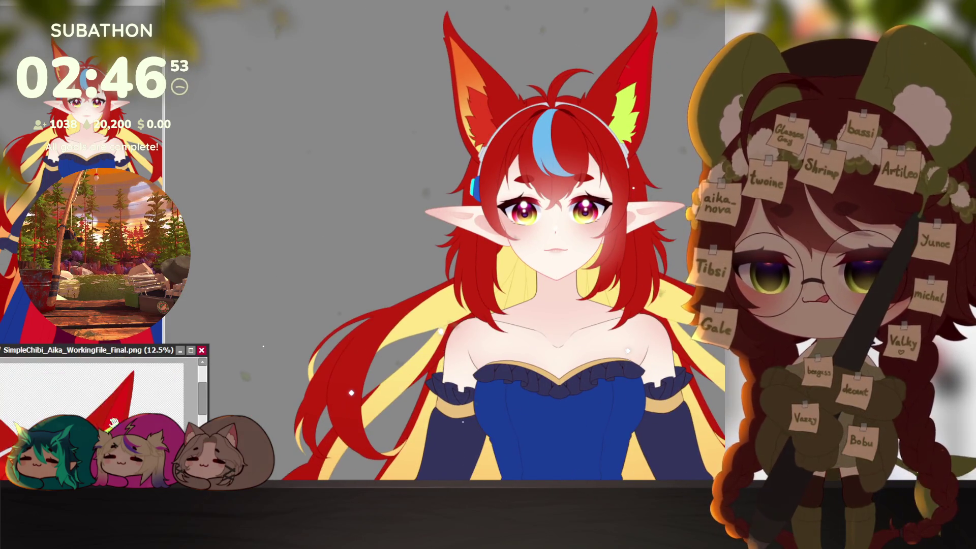
scroll(120, 412, "up", 3)
scroll(120, 413, "down", 2)
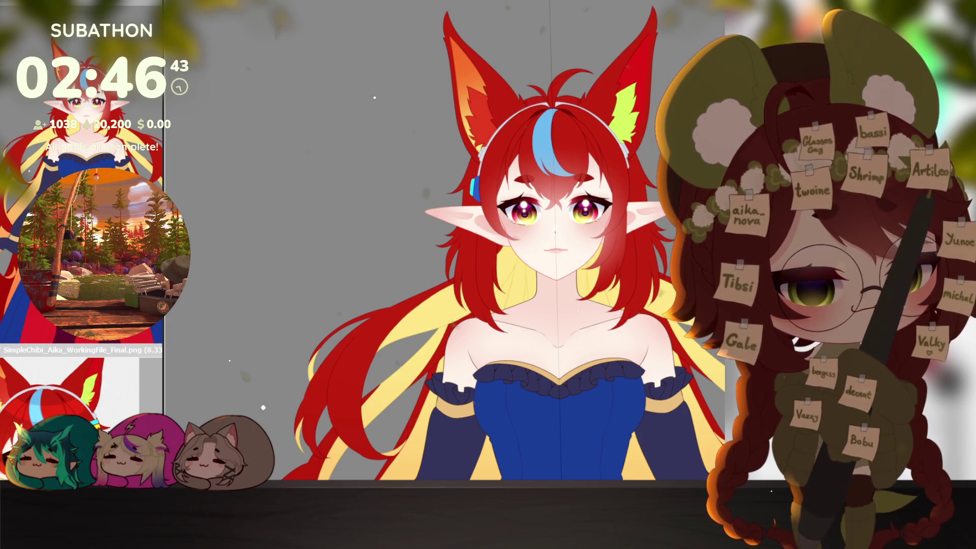
Fit the full figure from ears to stockings into the main canvas view.
key("ctrl+0")
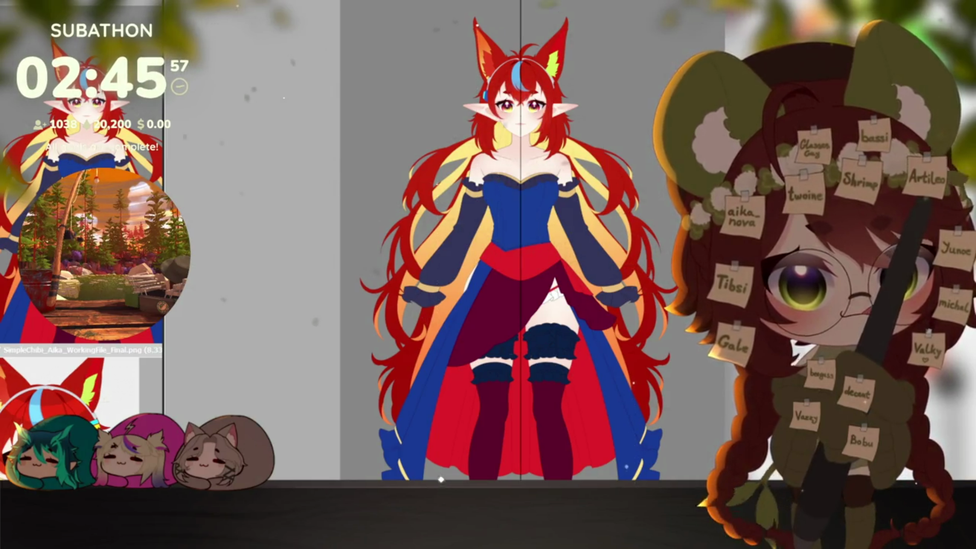
scroll(524, 87, "up", 2)
scroll(524, 86, "up", 3)
scroll(525, 86, "up", 1)
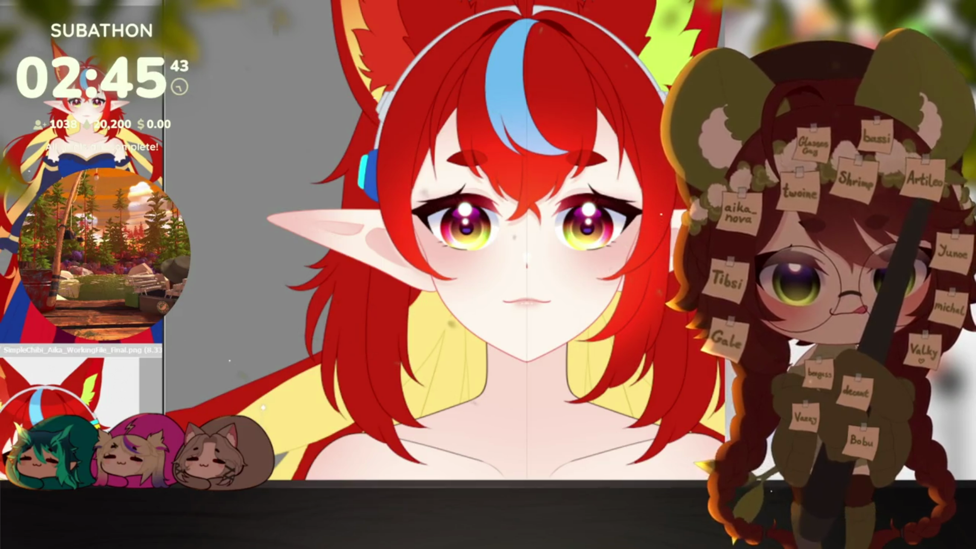
scroll(679, 326, "down", 3)
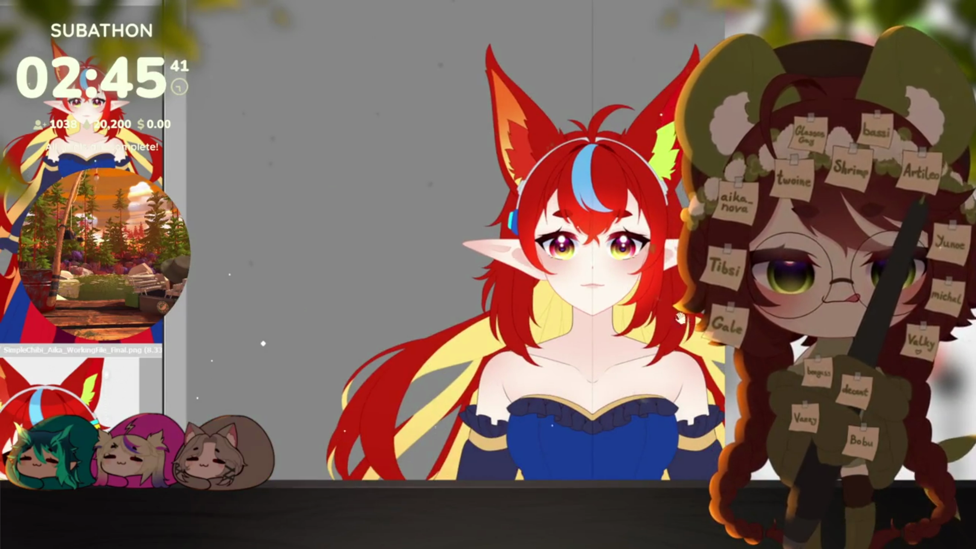
scroll(684, 341, "up", 2)
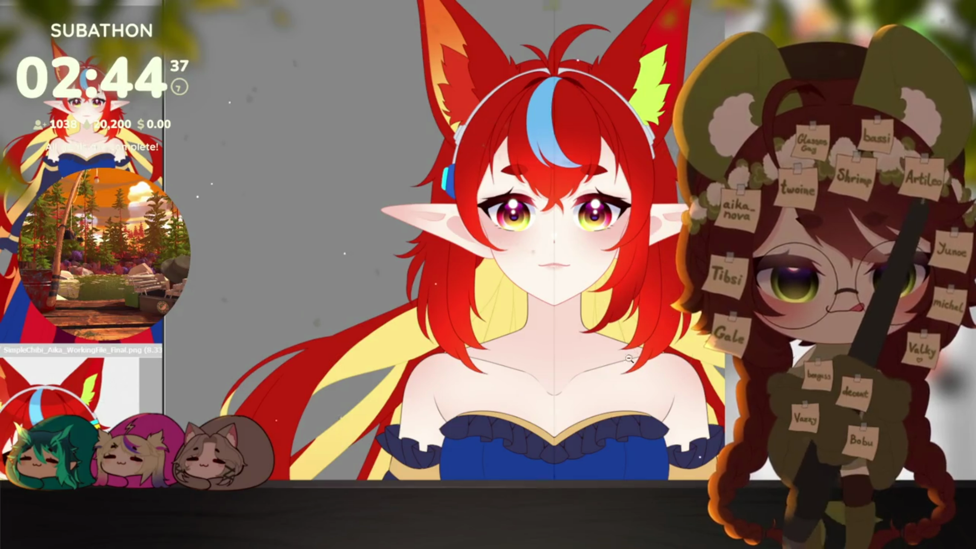
scroll(629, 359, "down", 2)
scroll(630, 359, "down", 1)
scroll(671, 364, "down", 1)
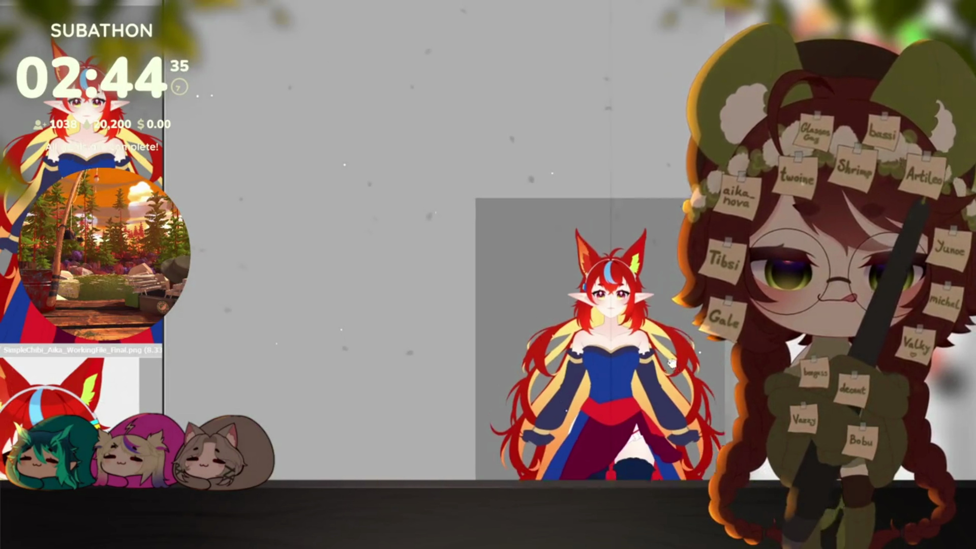
scroll(671, 363, "up", 1)
scroll(648, 267, "up", 1)
scroll(617, 154, "up", 1)
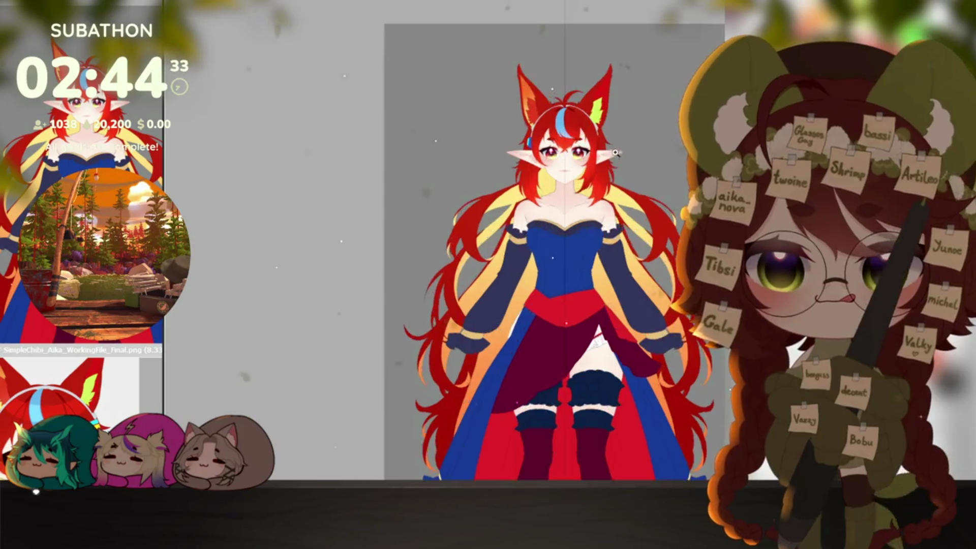
scroll(616, 153, "up", 1)
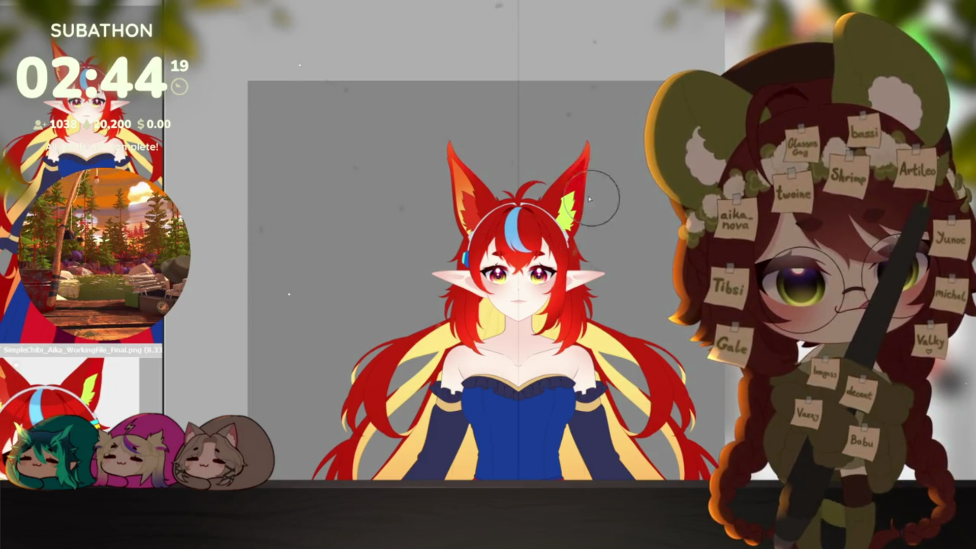
scroll(633, 162, "up", 3)
scroll(633, 162, "up", 2)
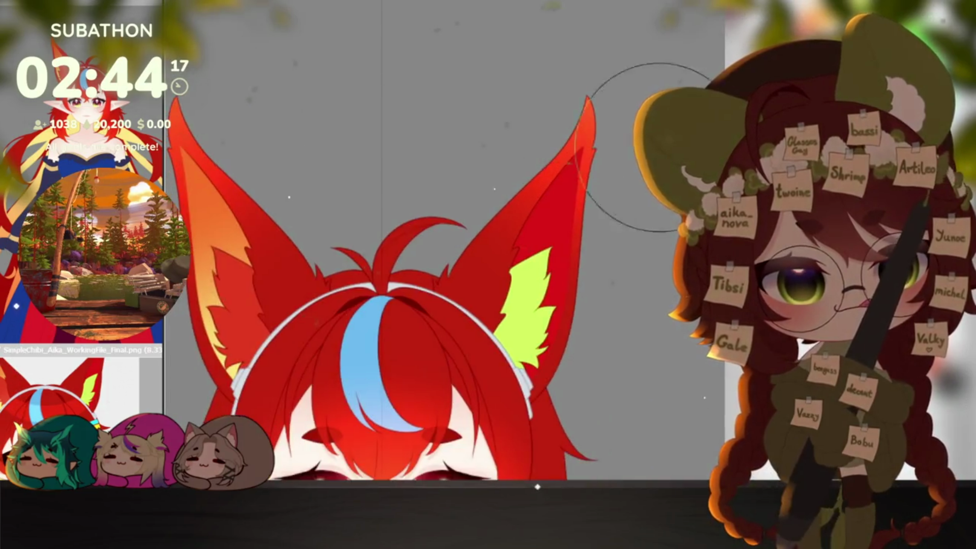
scroll(642, 284, "down", 3)
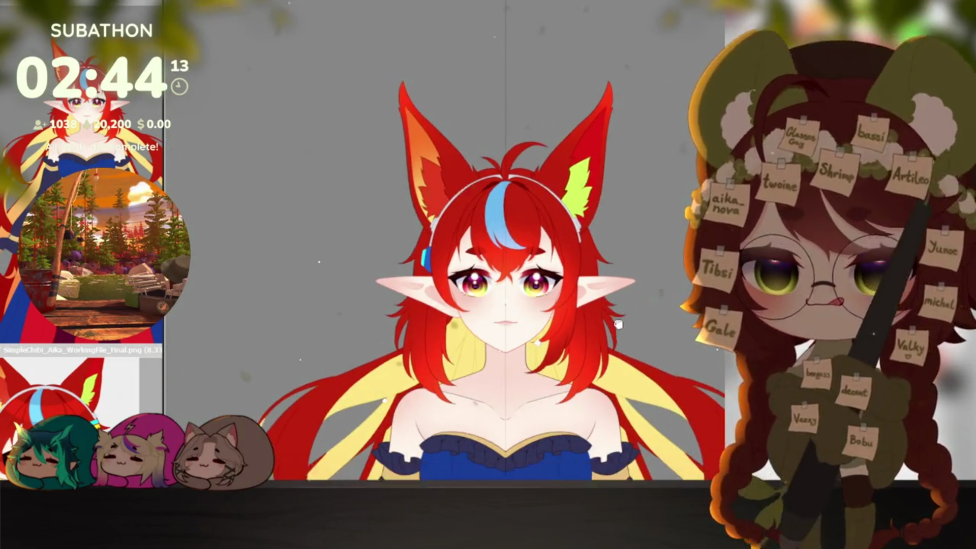
scroll(643, 352, "down", 2)
scroll(642, 354, "down", 2)
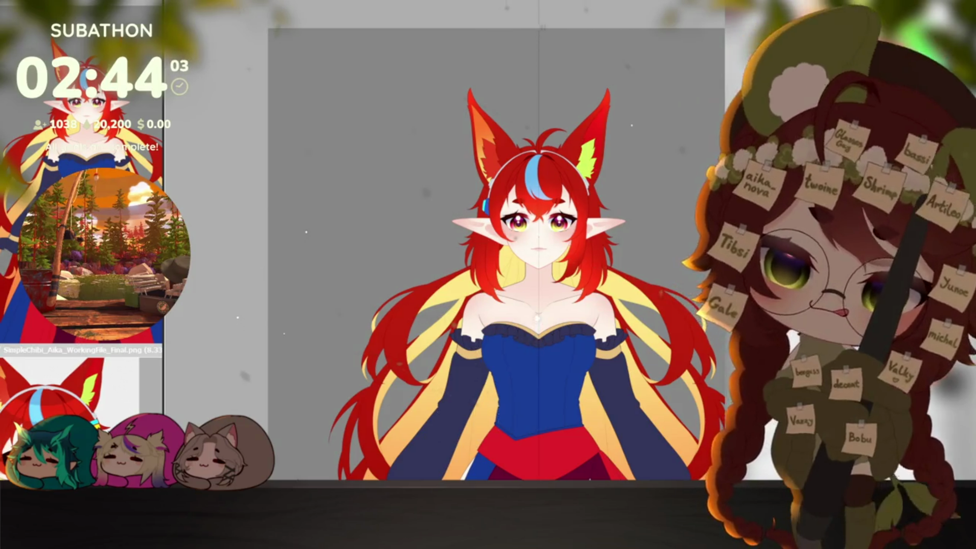
scroll(647, 378, "down", 5)
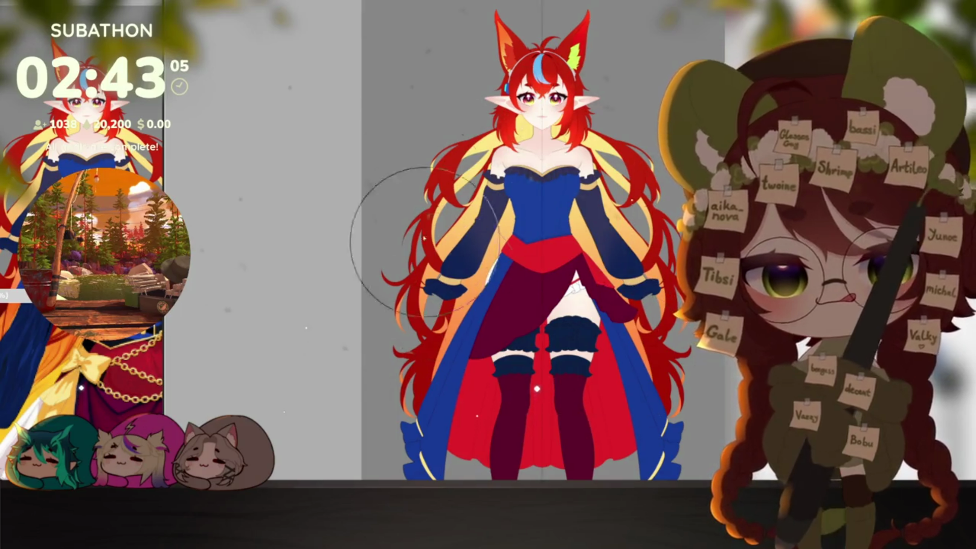
key("bracketleft")
key("bracketleft")
key("bracketleft")
key("bracketright")
key("bracketright")
key("bracketright")
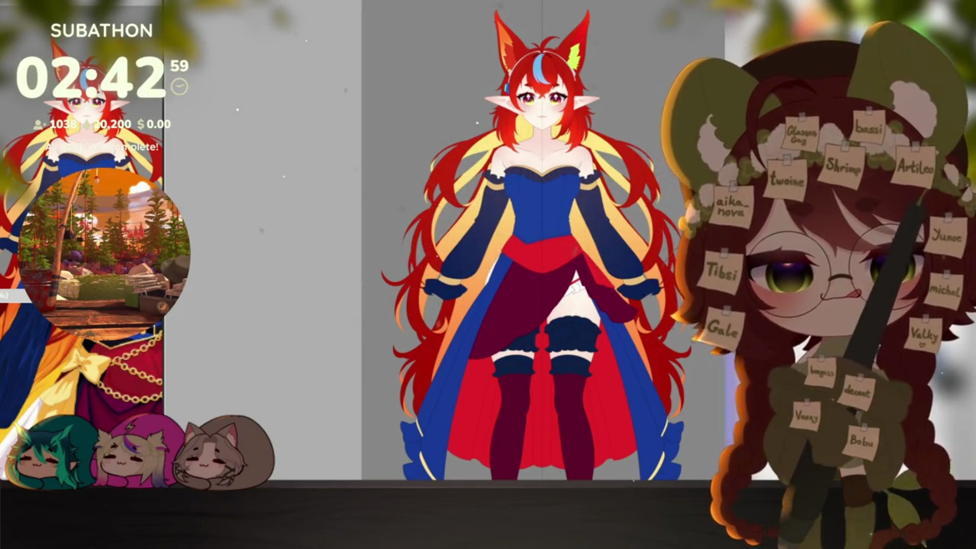
scroll(565, 301, "down", 3)
scroll(595, 328, "down", 2)
scroll(647, 377, "up", 2)
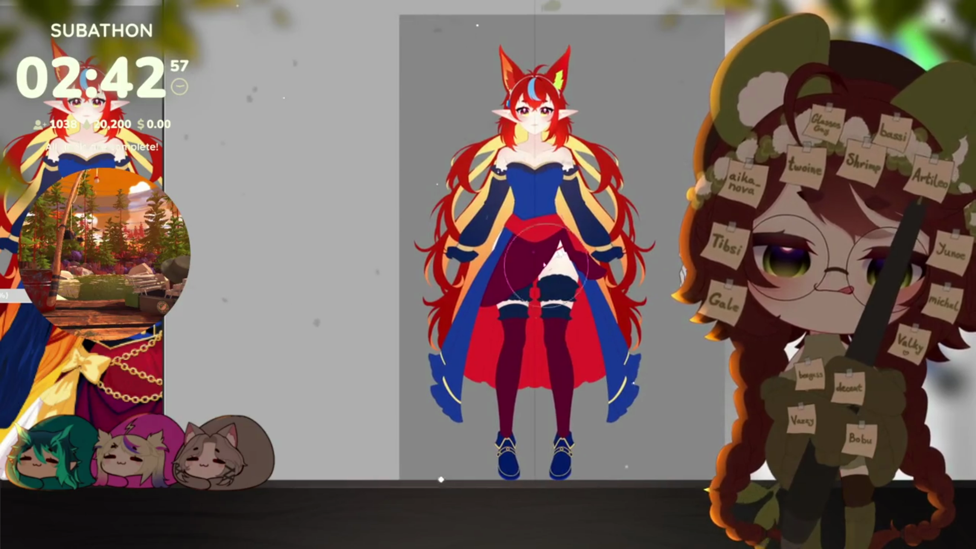
scroll(529, 216, "up", 1)
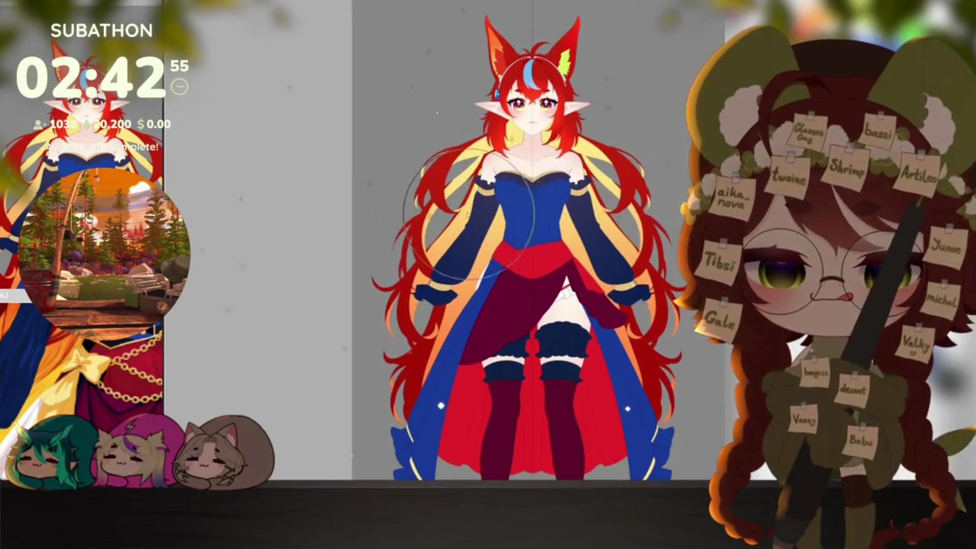
scroll(565, 305, "up", 2)
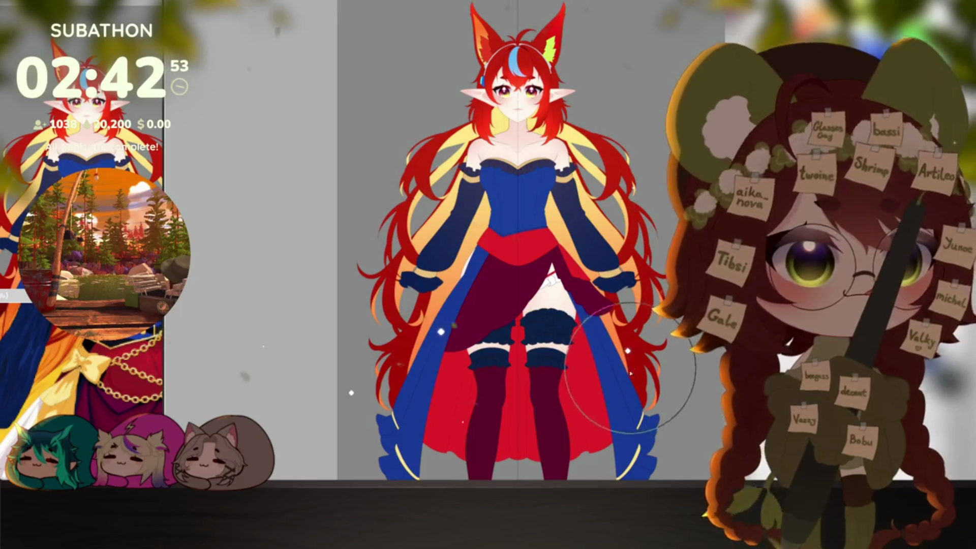
scroll(672, 366, "up", 2)
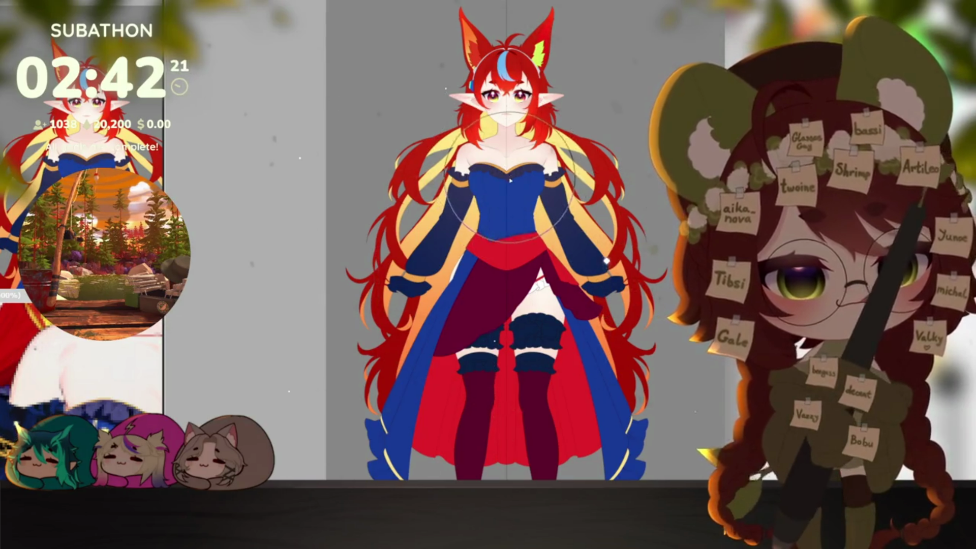
scroll(513, 232, "up", 3)
scroll(519, 275, "up", 2)
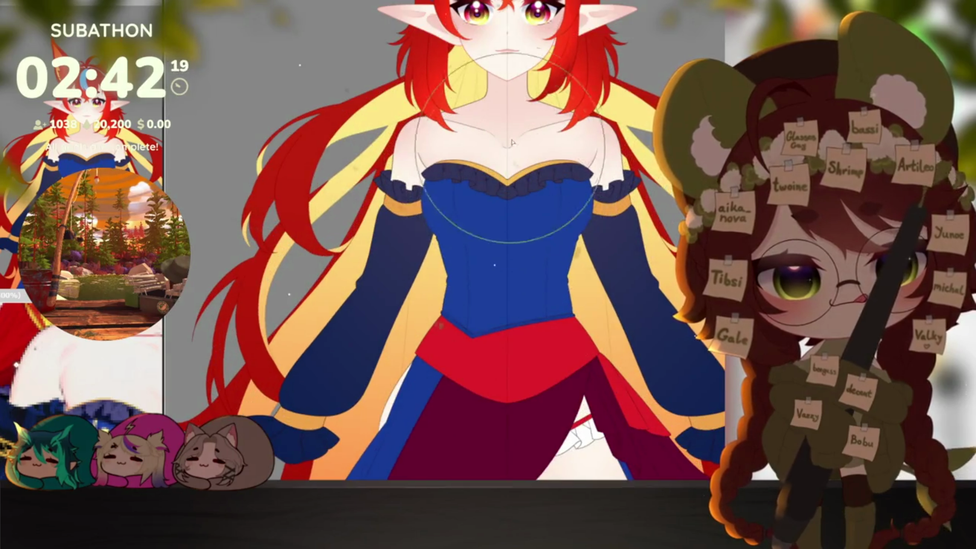
scroll(532, 369, "up", 2)
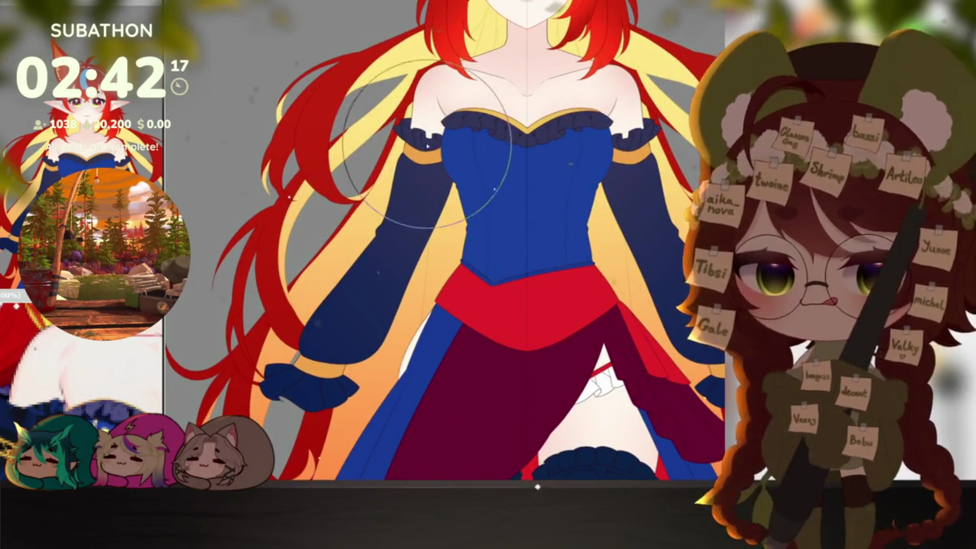
scroll(413, 342, "down", 2)
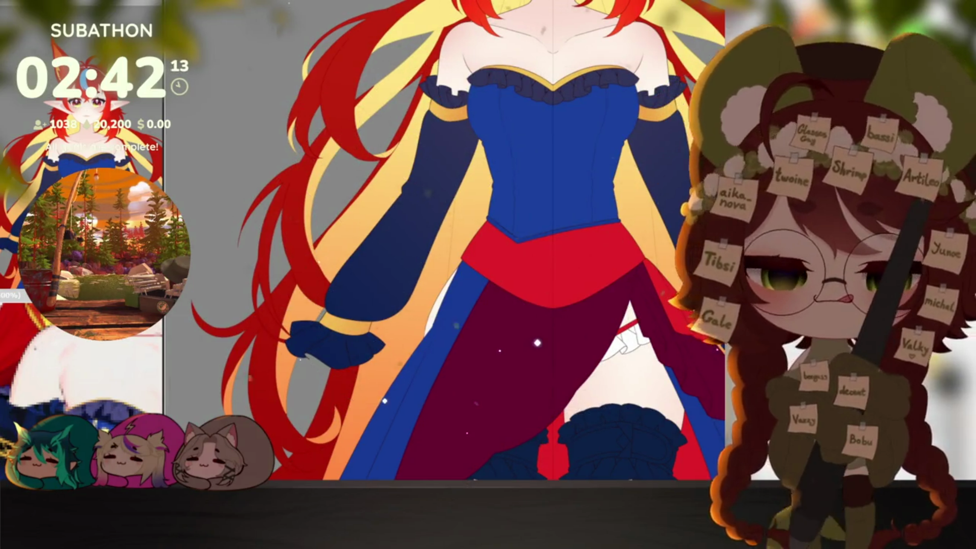
key("bracketright")
key("bracketleft")
key("bracketleft")
key("bracketleft")
key("bracketleft")
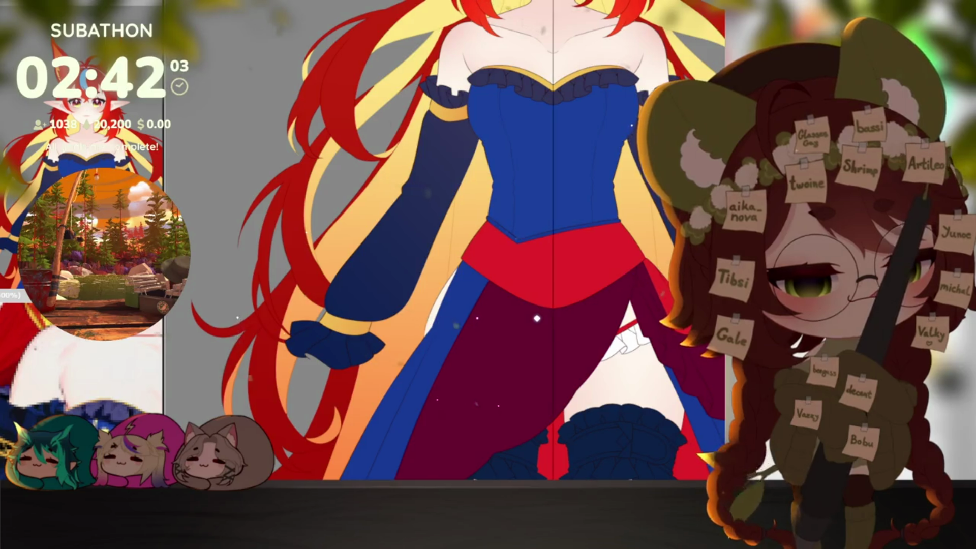
left_click_drag(536, 301, 467, 304)
scroll(466, 303, "up", 2)
scroll(466, 304, "up", 1)
scroll(473, 335, "up", 1)
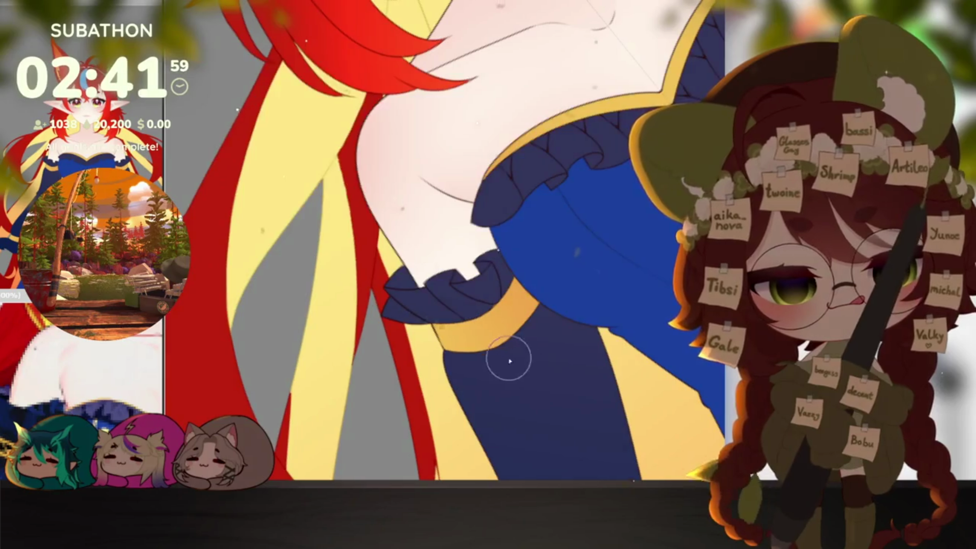
scroll(476, 348, "up", 1)
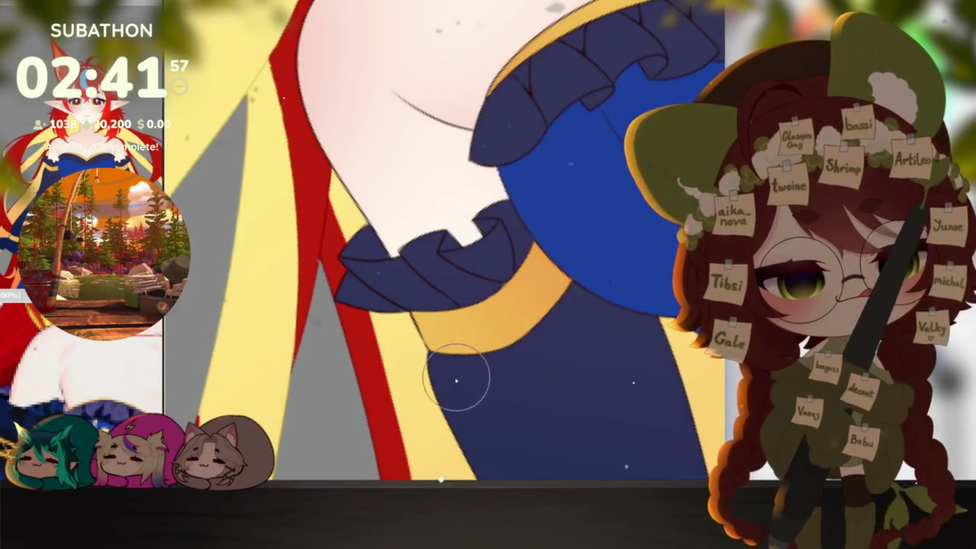
Cover the yellow sleeve band in navy, then paint two thin gold bands around the sleeve.
mouse_move(447, 371)
left_mouse_down()
mouse_move(436, 257)
mouse_move(538, 244)
mouse_move(506, 449)
left_mouse_up()
key("bracketleft")
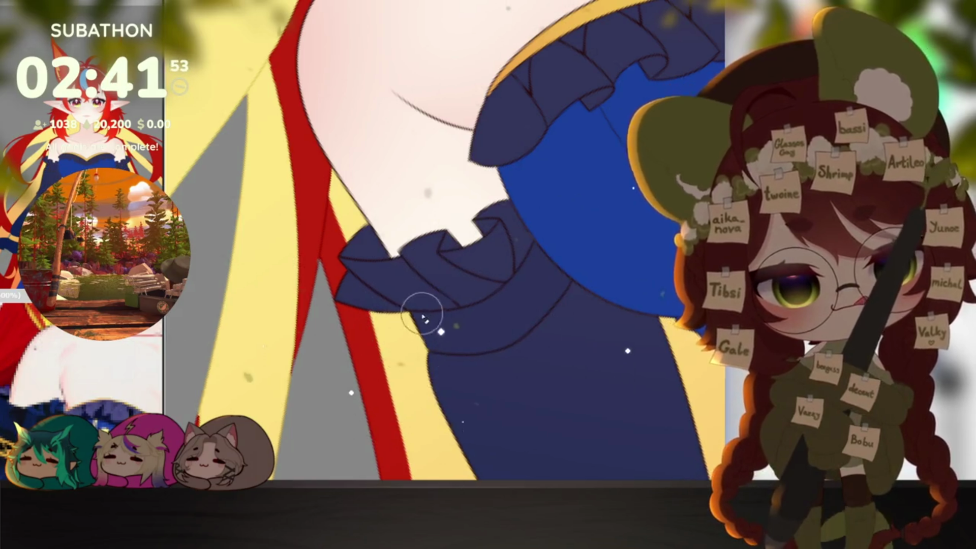
mouse_move(416, 314)
left_mouse_down()
mouse_move(443, 317)
mouse_move(533, 273)
left_mouse_up()
left_click_drag(471, 357, 575, 260)
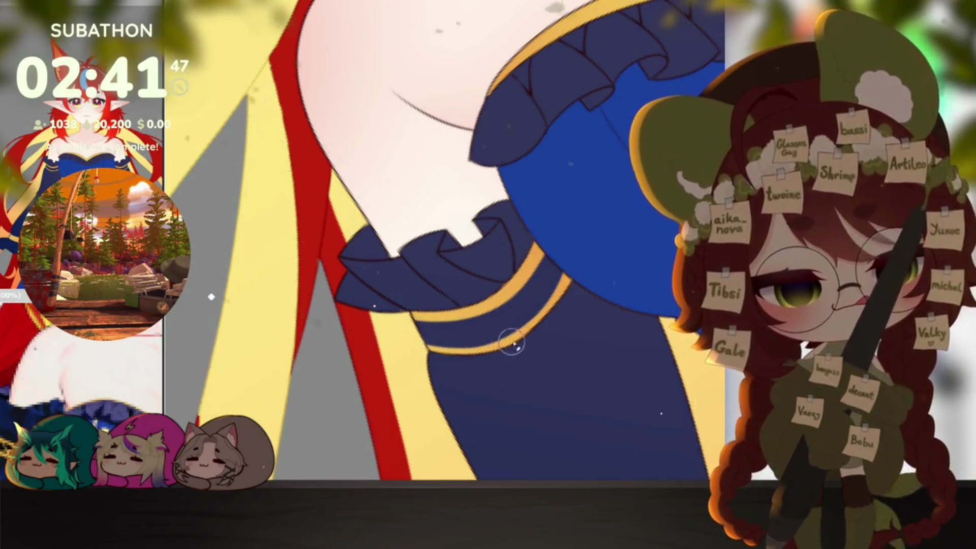
Draw diagonal gold crisscross strokes between the sleeve bands, rotating the view along them.
left_click_drag(532, 319, 469, 442)
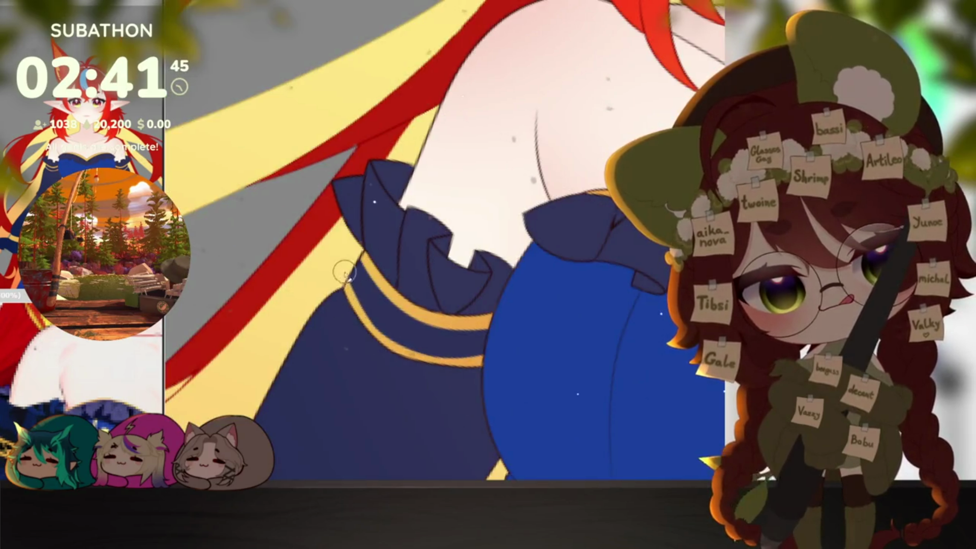
left_click_drag(442, 314, 352, 312)
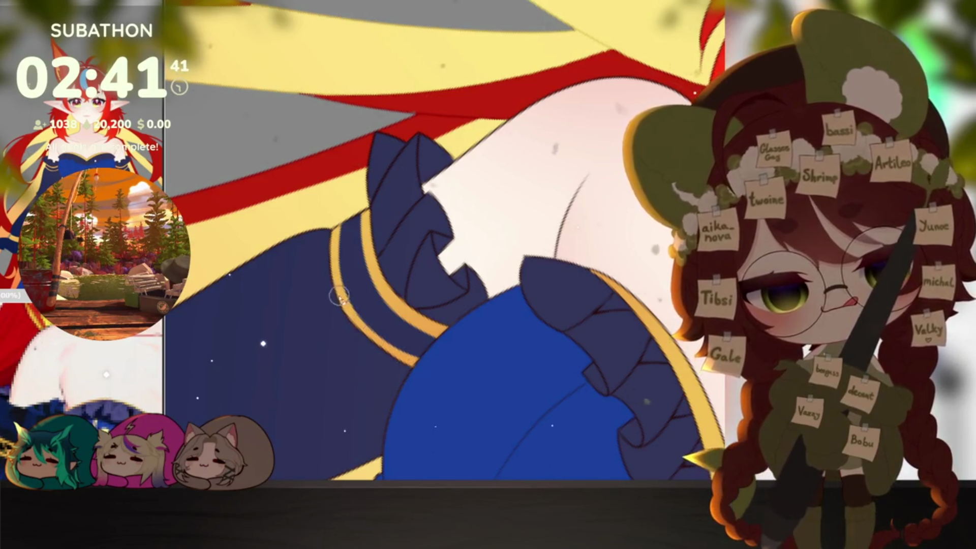
left_click_drag(420, 356, 493, 337)
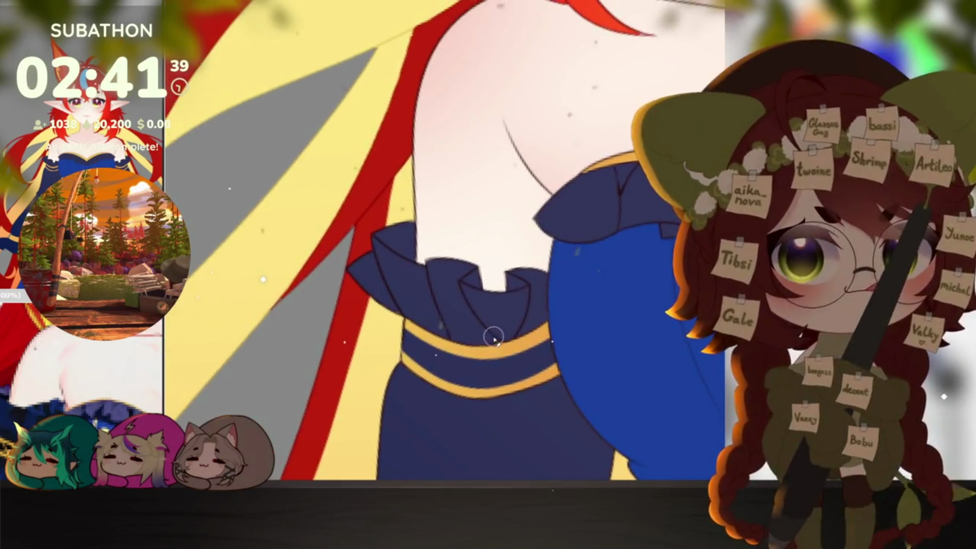
left_click_drag(421, 340, 461, 391)
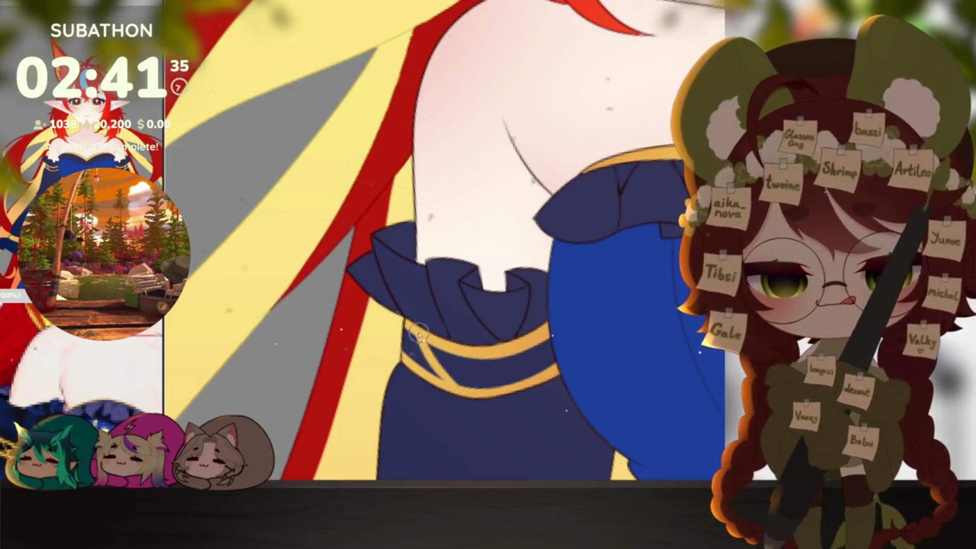
left_click_drag(476, 396, 527, 355)
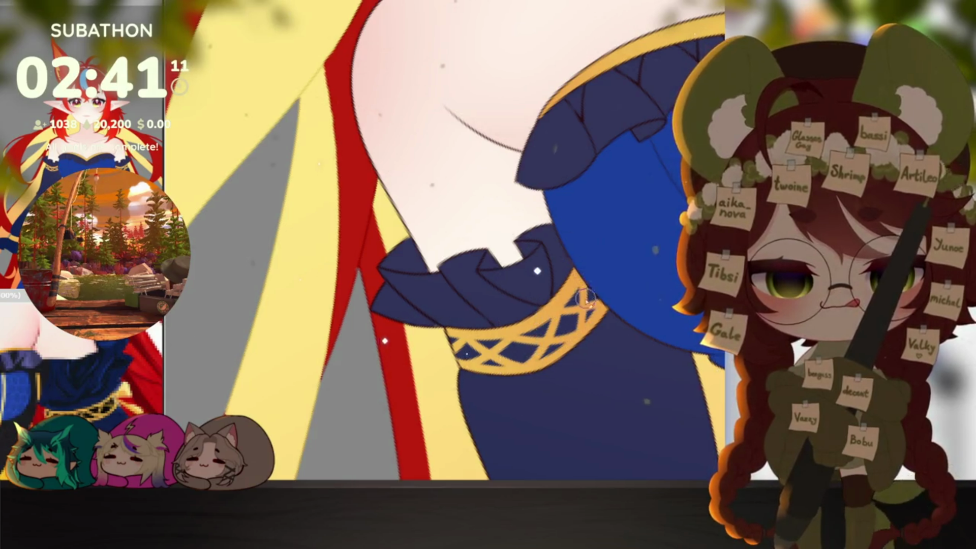
scroll(579, 330, "down", 3)
scroll(652, 349, "down", 2)
scroll(652, 349, "up", 2)
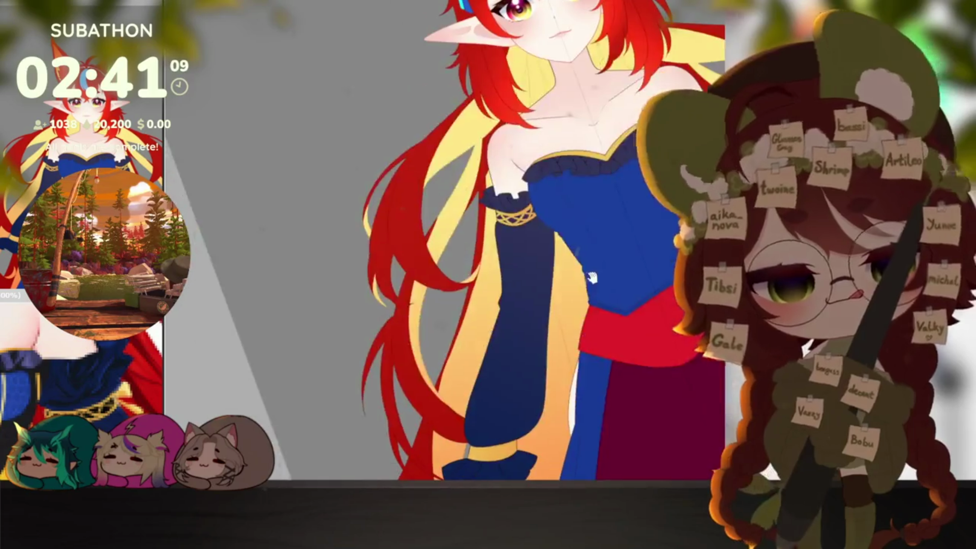
scroll(465, 408, "up", 1)
scroll(463, 408, "up", 1)
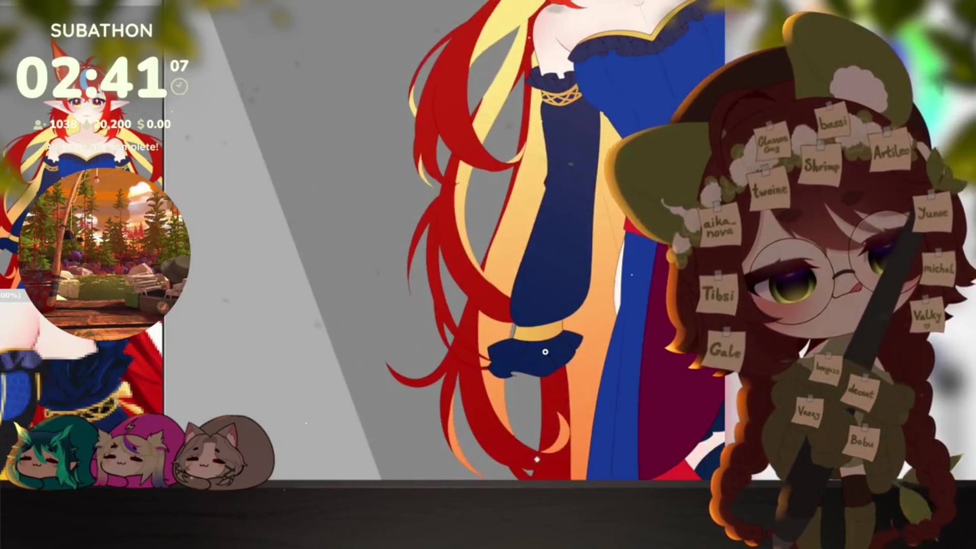
scroll(496, 382, "up", 1)
scroll(534, 358, "up", 1)
scroll(579, 333, "up", 1)
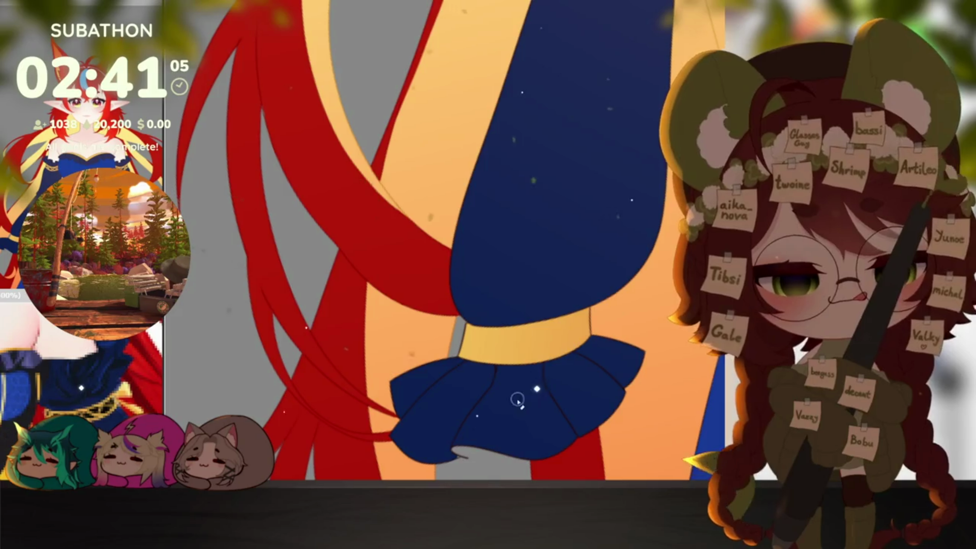
Fill the wrist cuff band dark blue and edge it with a gold line, turning the canvas along the cuff.
left_click(497, 349)
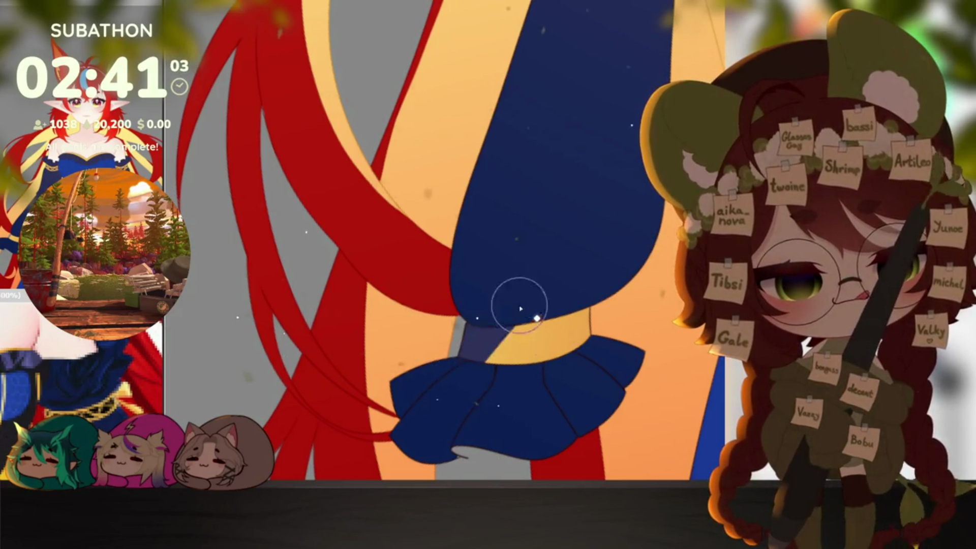
scroll(579, 361, "up", 1)
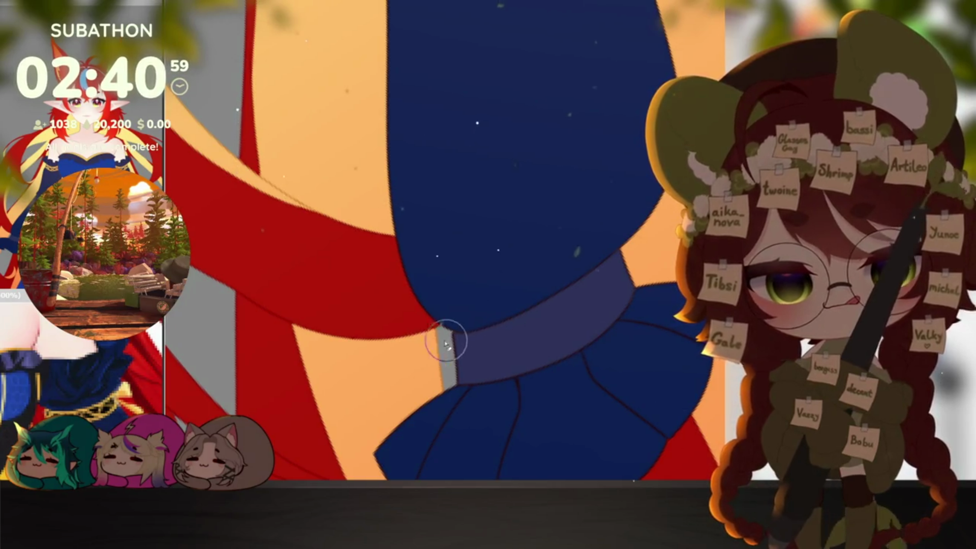
left_click_drag(445, 341, 626, 258)
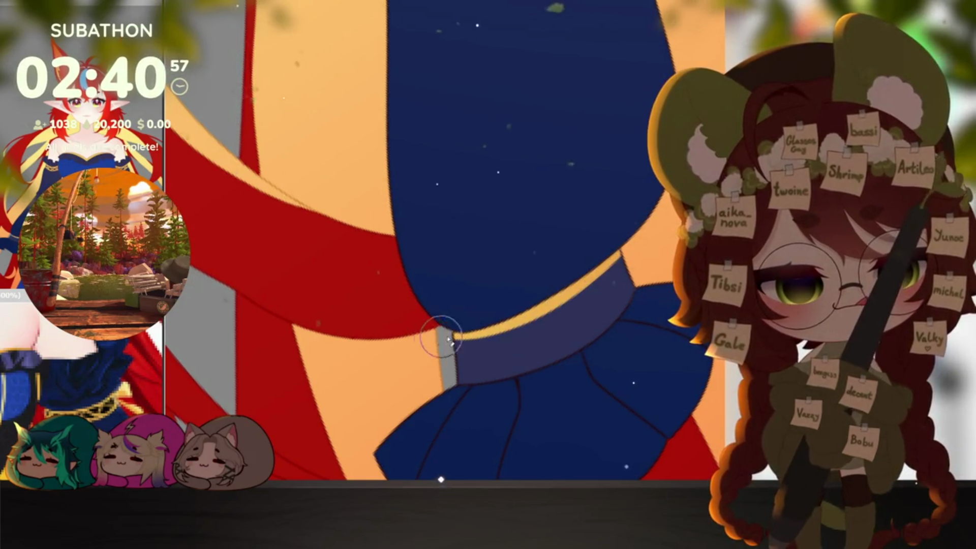
left_click_drag(545, 353, 348, 267)
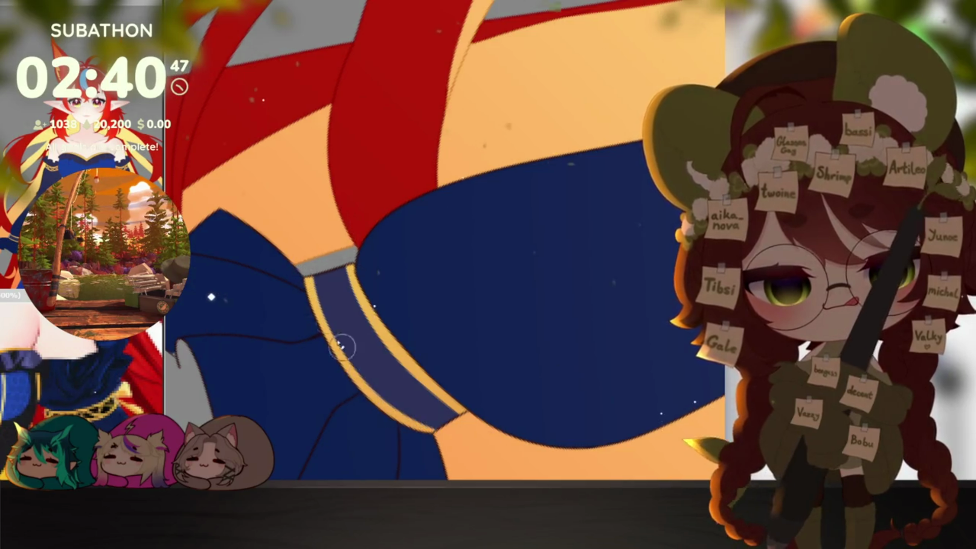
left_click_drag(561, 429, 576, 288)
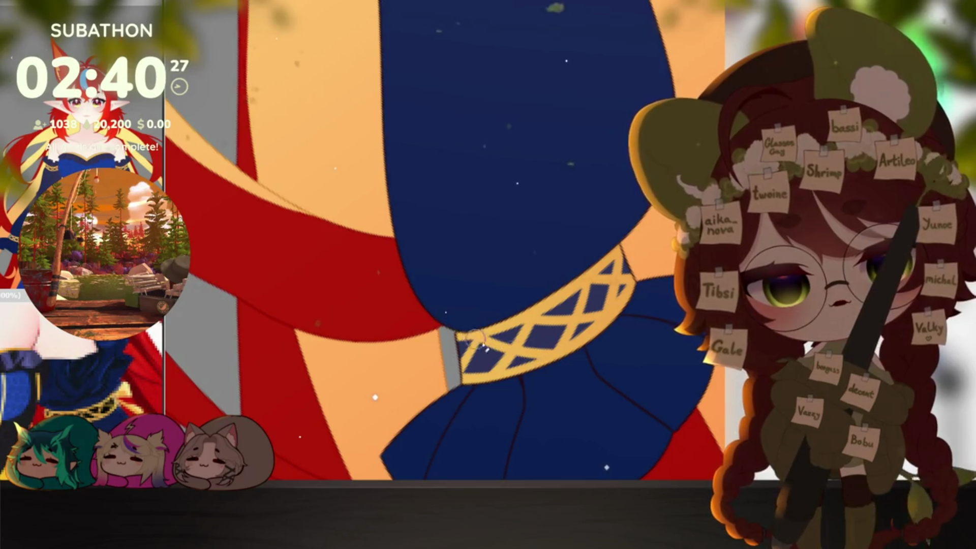
scroll(609, 379, "down", 3)
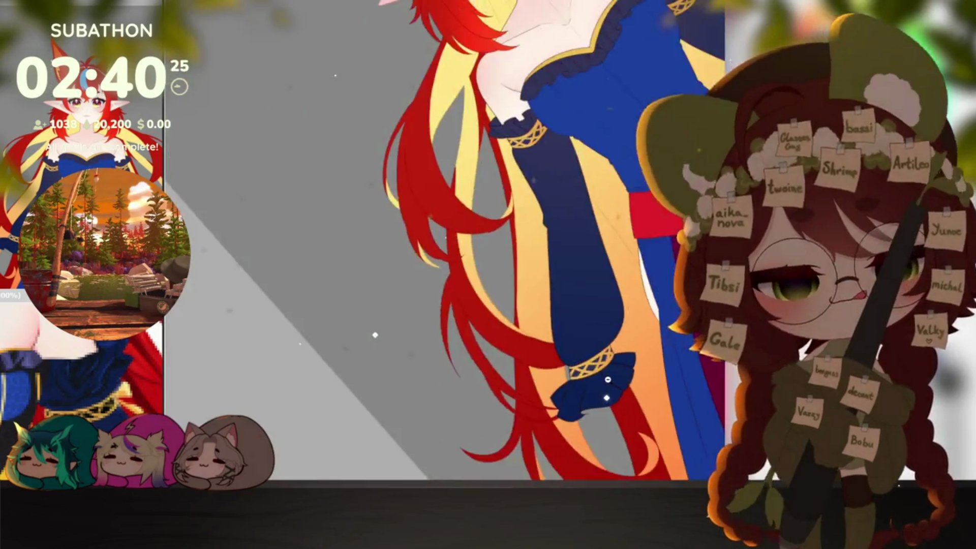
Reset the view, enable mirror symmetry down the figure and stroke a dark line across the corset top.
key("ctrl+0")
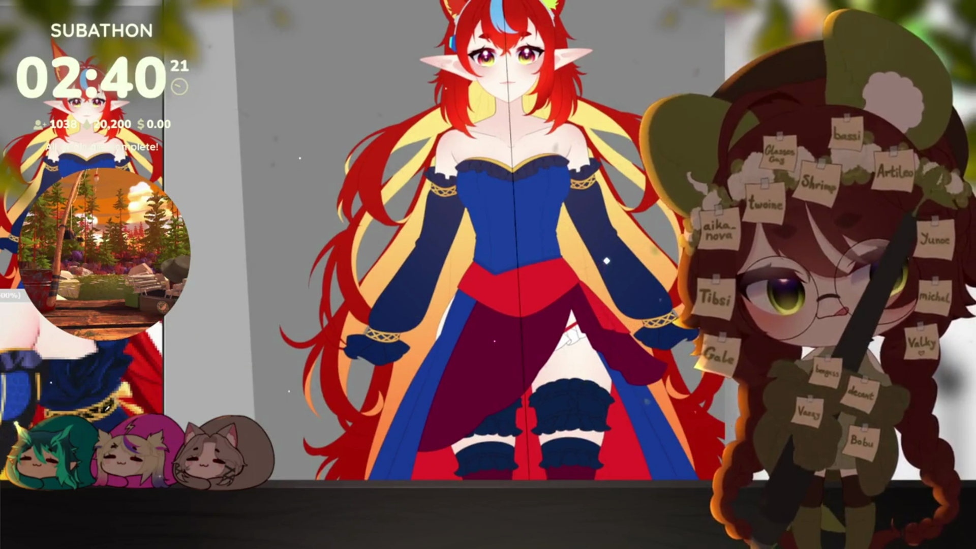
scroll(606, 226, "down", 2)
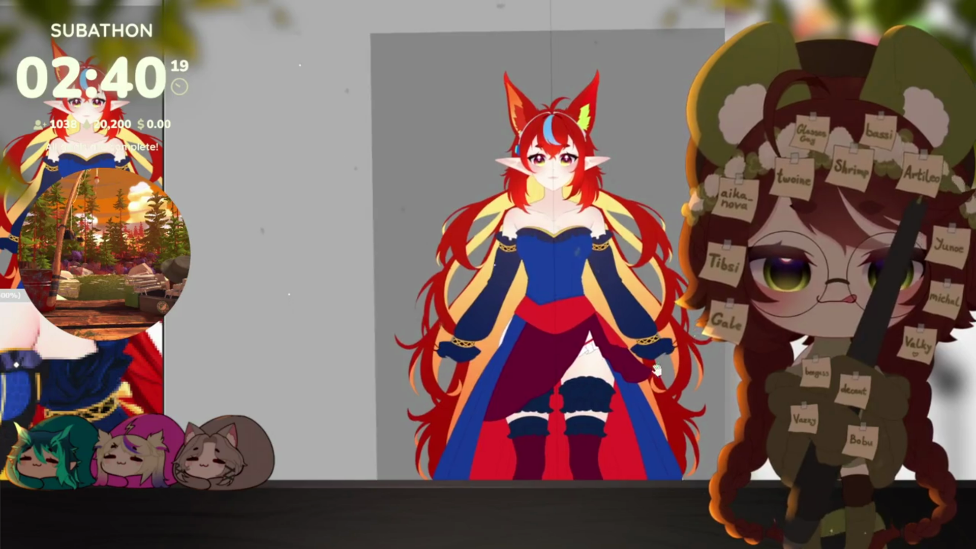
scroll(626, 305, "up", 1)
scroll(640, 351, "up", 2)
key("m")
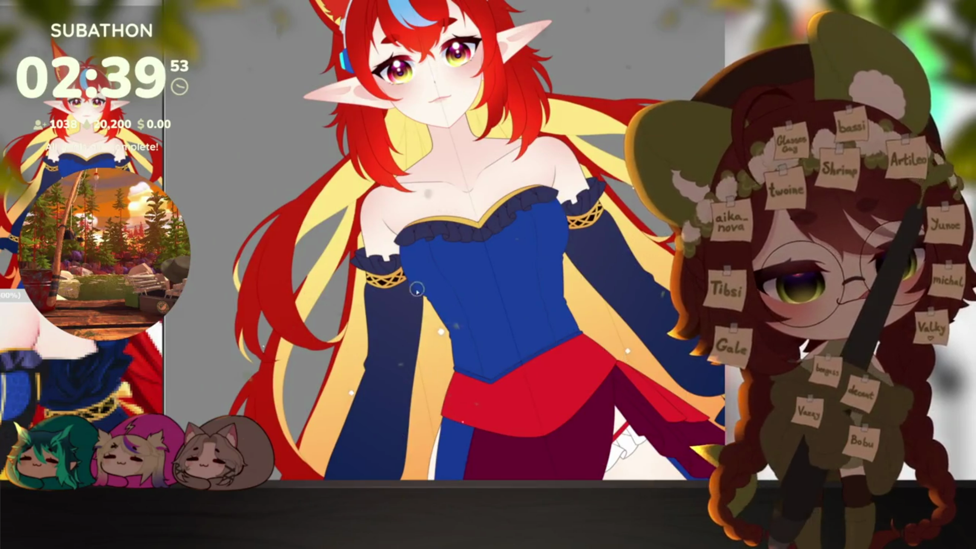
left_click_drag(416, 282, 565, 246)
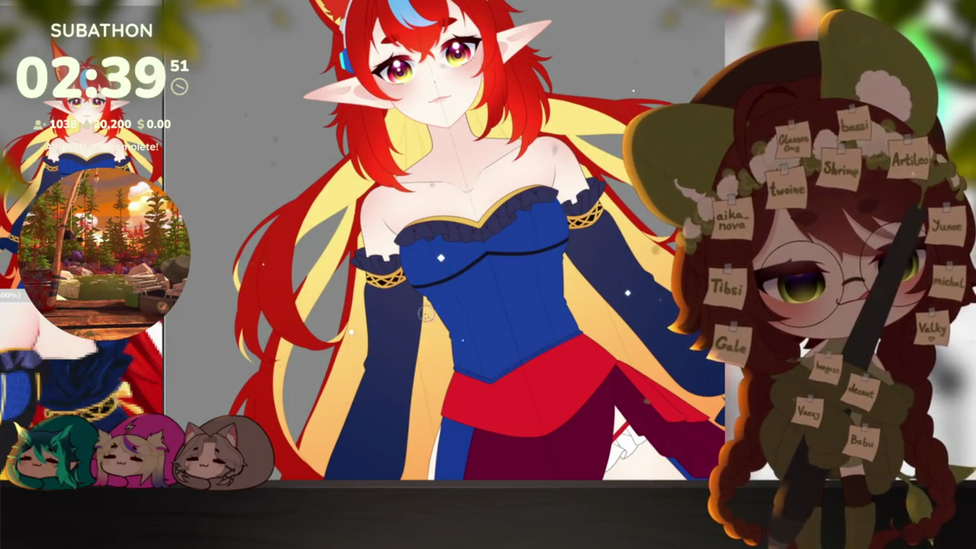
Thicken the dark navy band across the corset and blend it softly into the blue.
left_click_drag(439, 293, 523, 258)
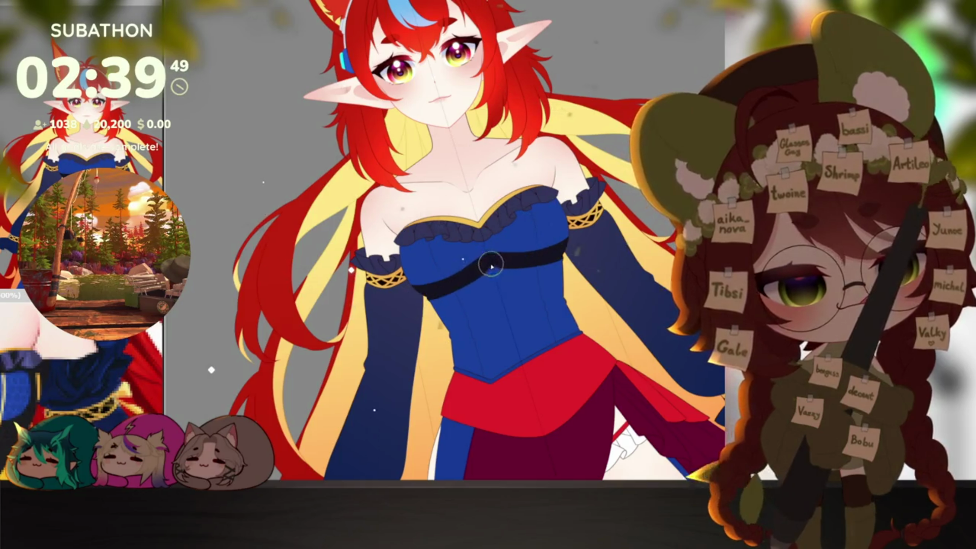
left_click_drag(408, 311, 495, 274)
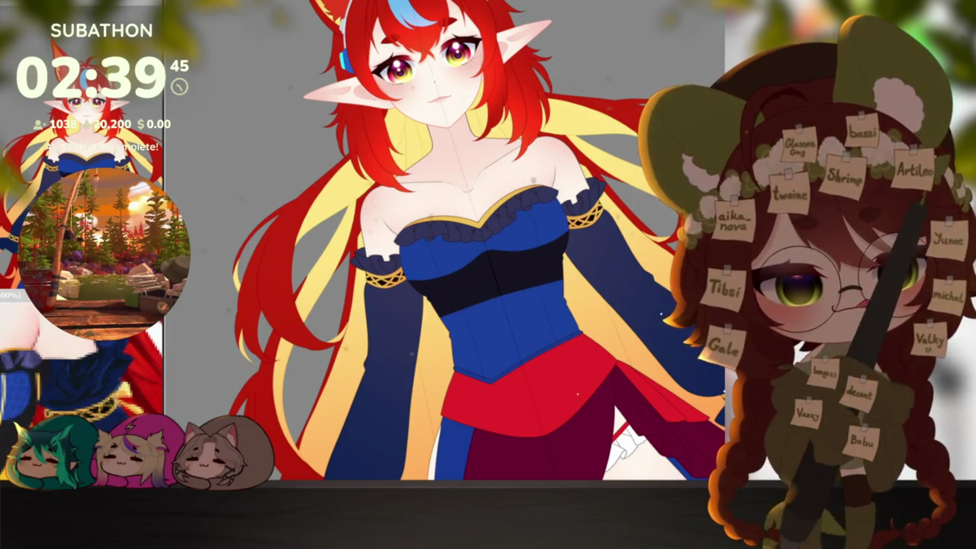
left_click_drag(436, 327, 532, 300)
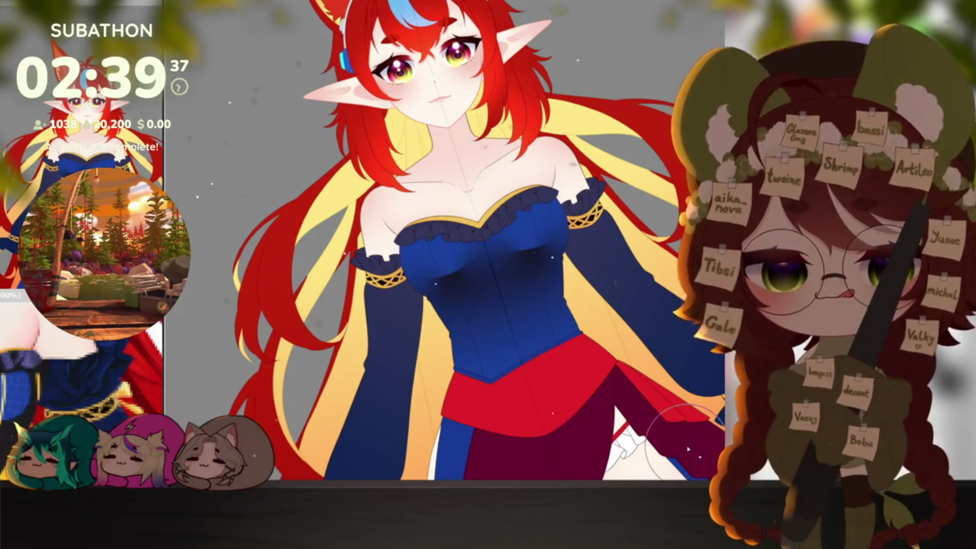
left_click_drag(566, 389, 475, 276)
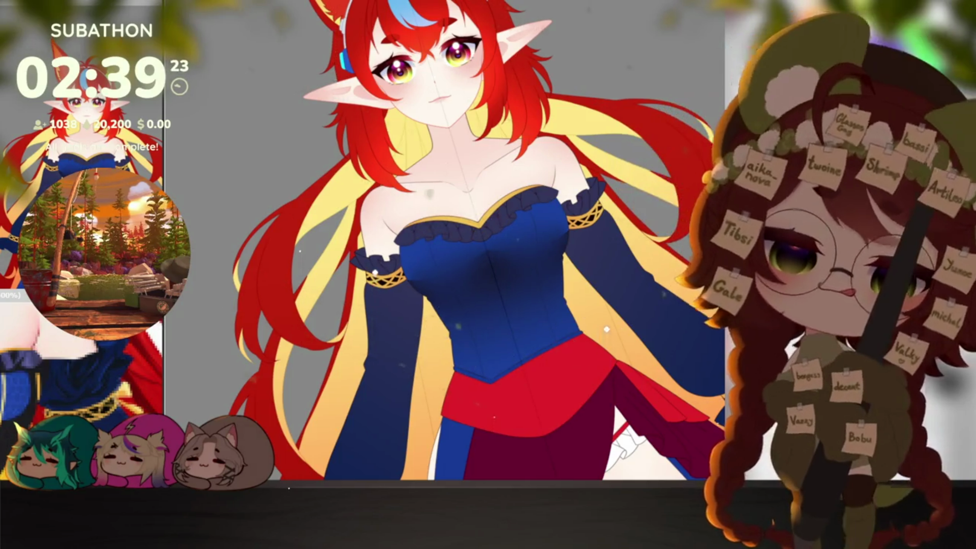
scroll(607, 348, "down", 3)
scroll(587, 366, "down", 3)
scroll(578, 375, "up", 2)
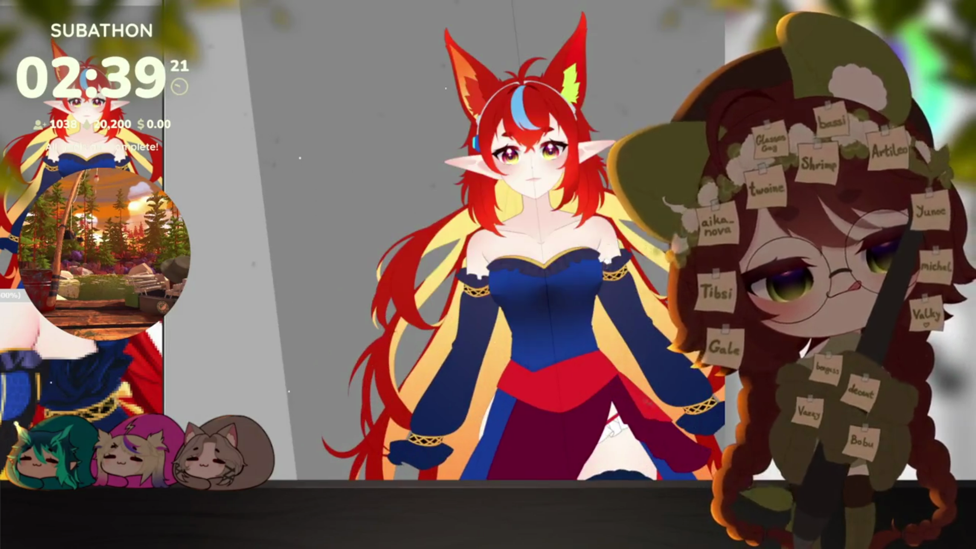
Undo the soft shading and bucket-fill the lower corset with solid dark navy.
key("ctrl+z")
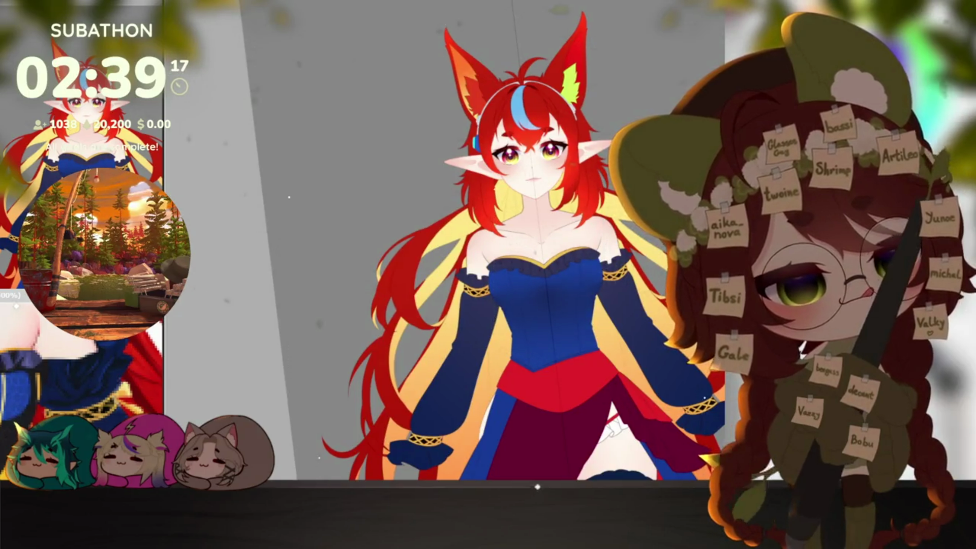
scroll(577, 276, "up", 1)
scroll(576, 276, "up", 1)
scroll(577, 276, "up", 1)
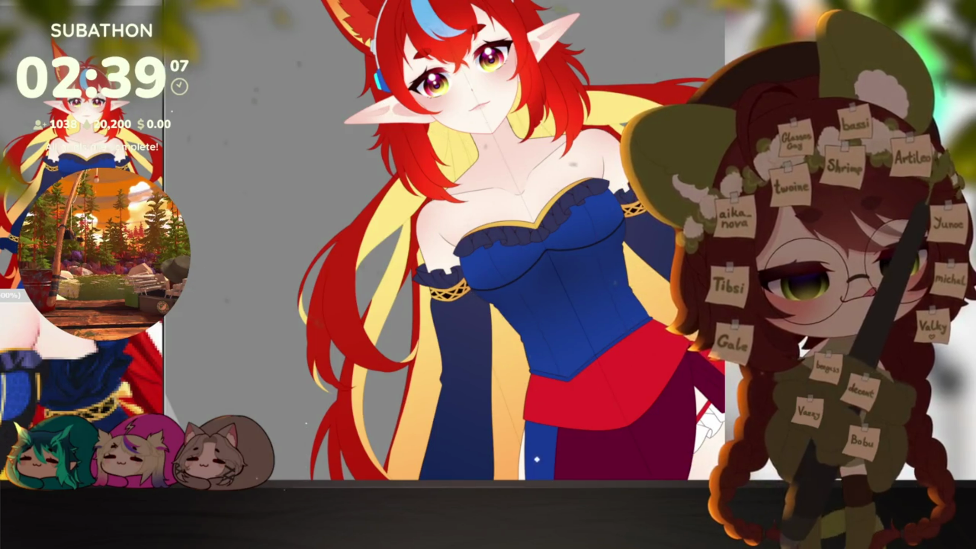
left_click(537, 343)
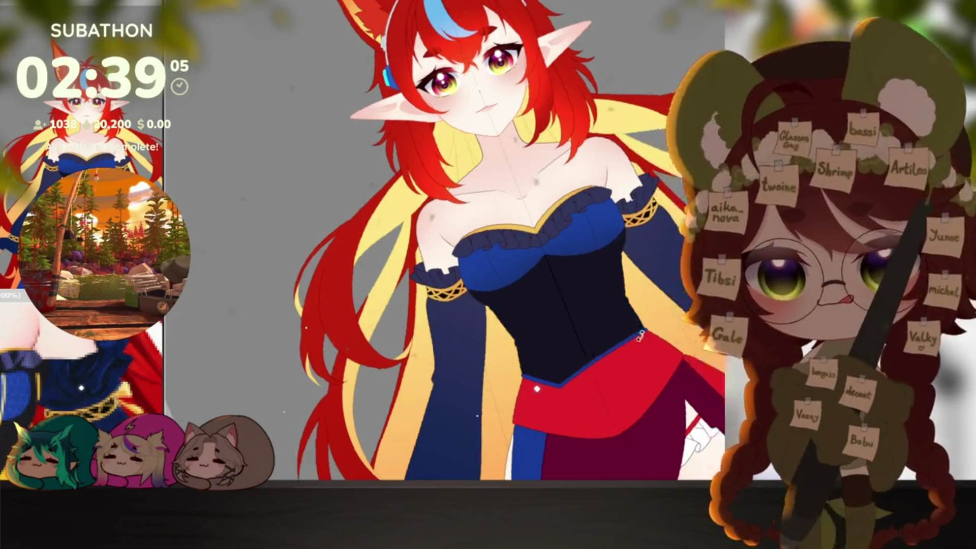
key("ctrl+0")
left_click(537, 371)
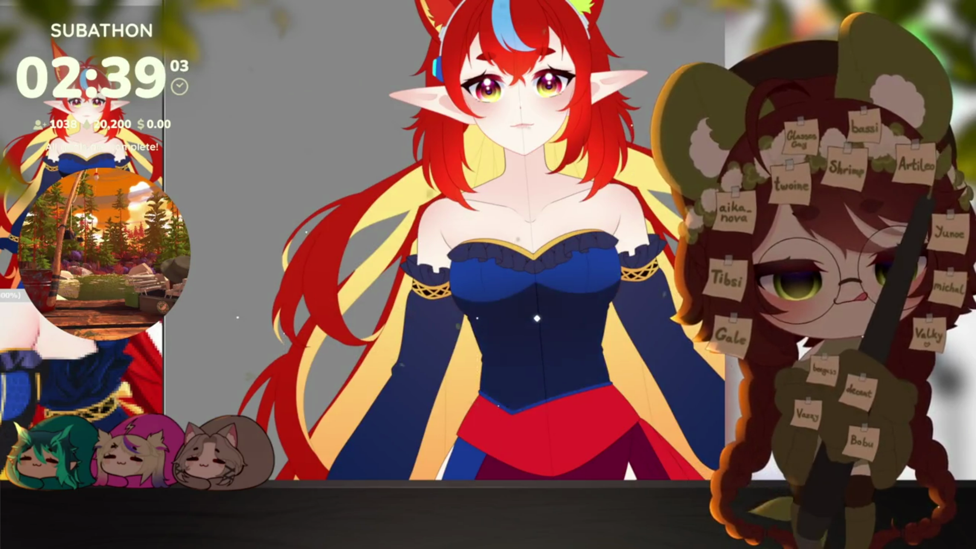
scroll(537, 275, "down", 5)
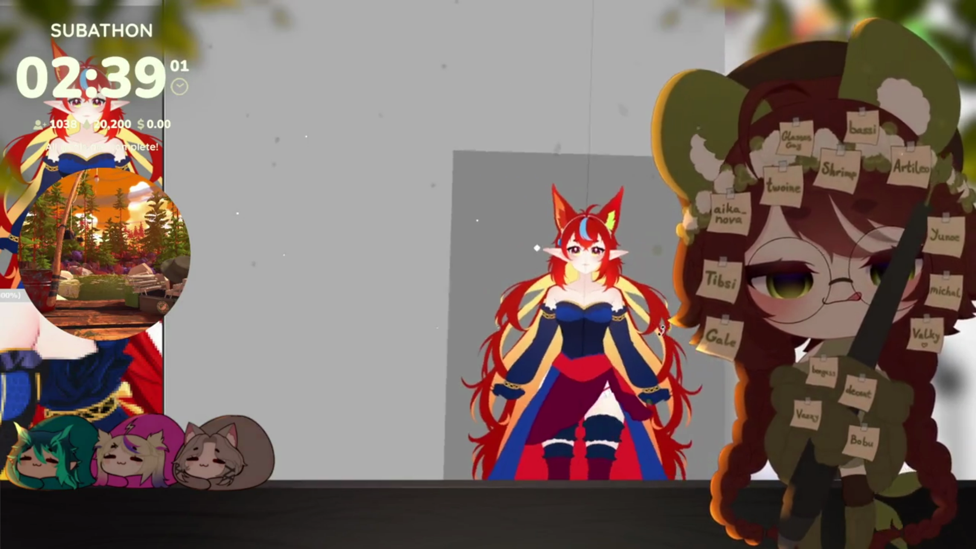
mouse_move(663, 326)
left_mouse_down()
mouse_move(507, 352)
mouse_move(529, 334)
left_mouse_up()
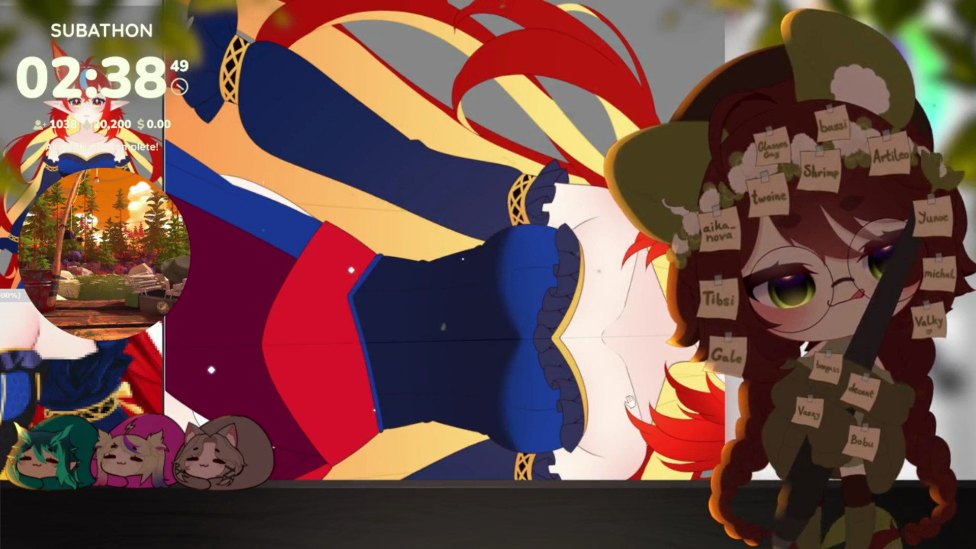
With the symmetry guide back on, paint mirrored light-blue highlights on the corset bust, undoing and redoing to compare.
left_click_drag(630, 402, 468, 315)
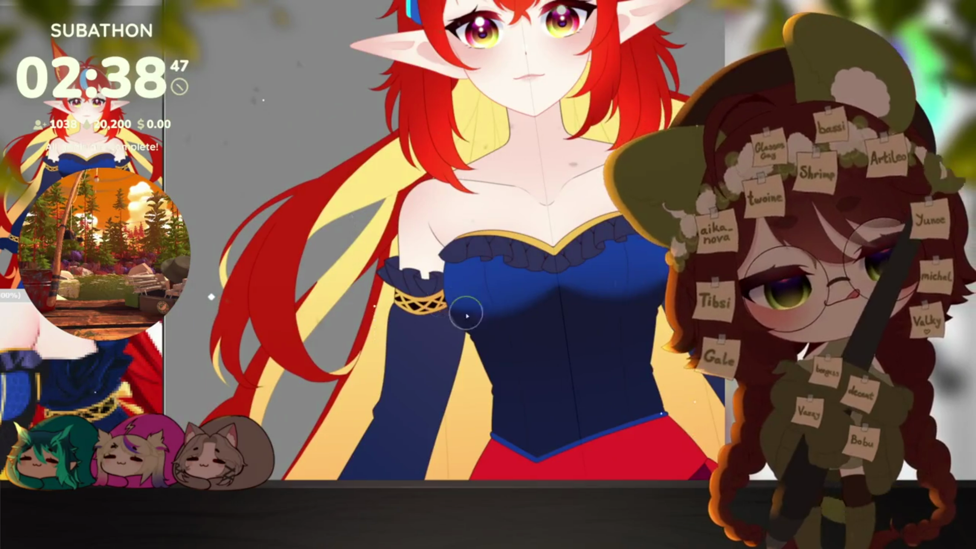
key("o")
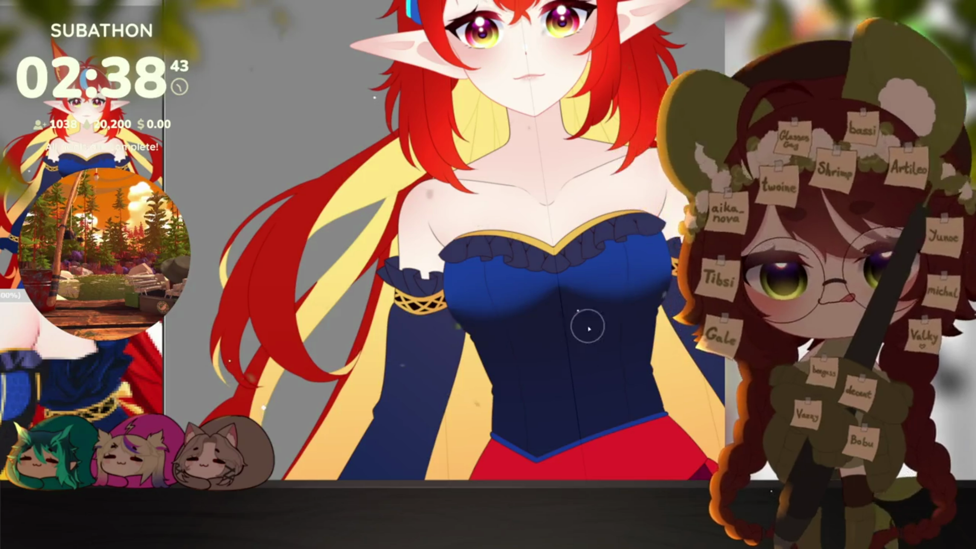
scroll(584, 322, "down", 1)
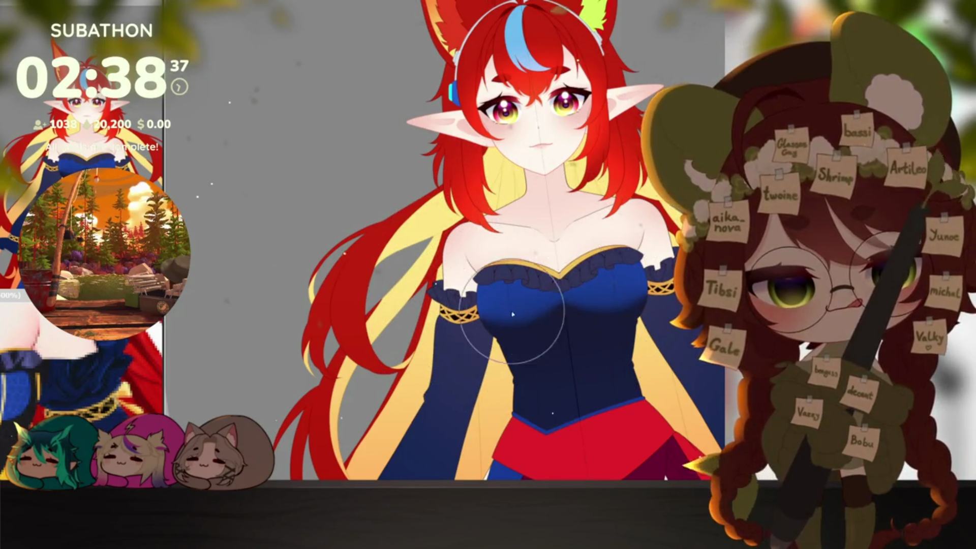
left_click_drag(511, 310, 512, 306)
key("ctrl+z")
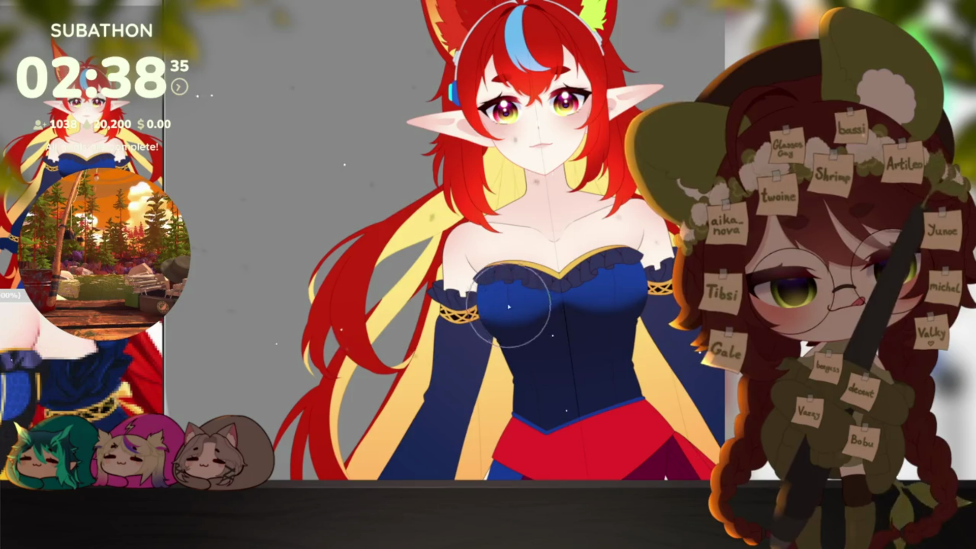
key("ctrl+y")
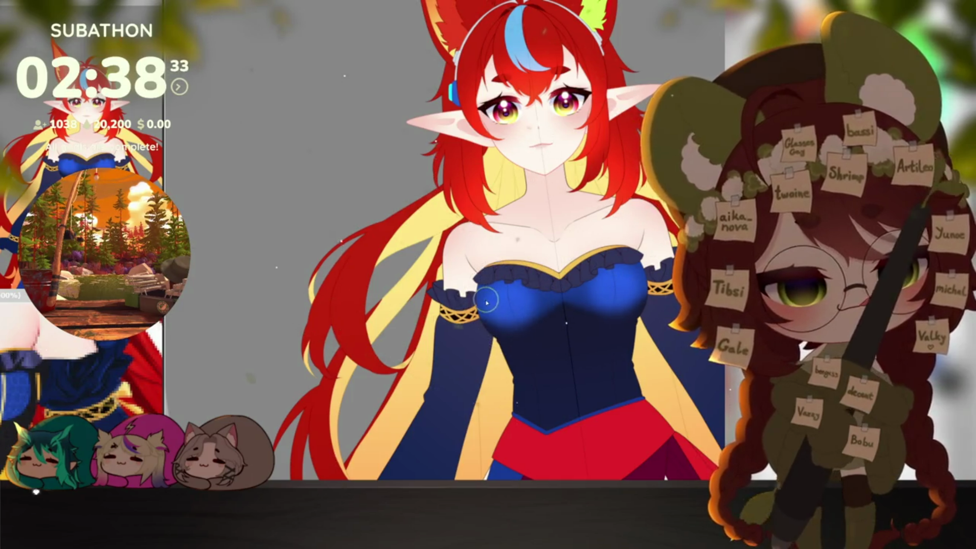
Enlarge the brush and reposition the view onto the dress for the gold piping line.
key("bracketright")
key("bracketright")
key("bracketright")
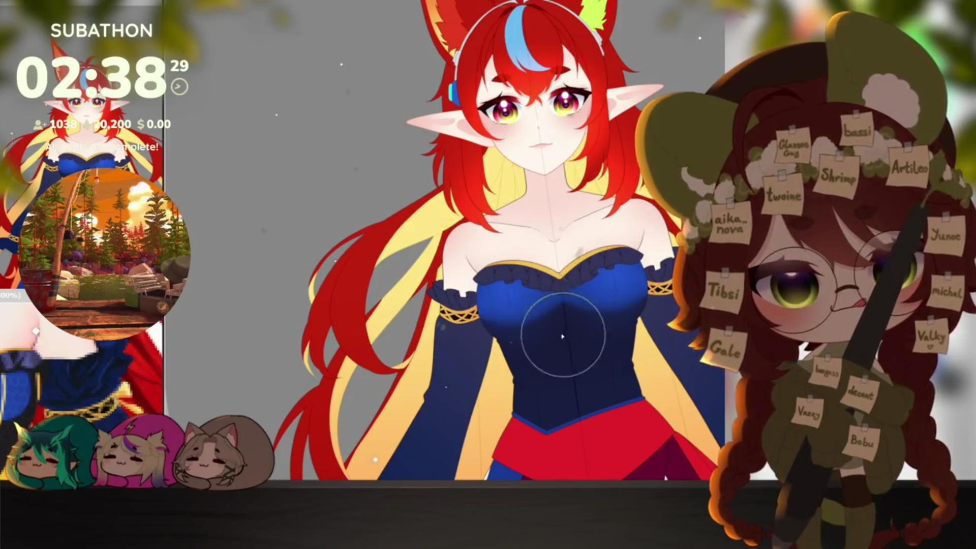
key("o")
scroll(636, 393, "down", 5)
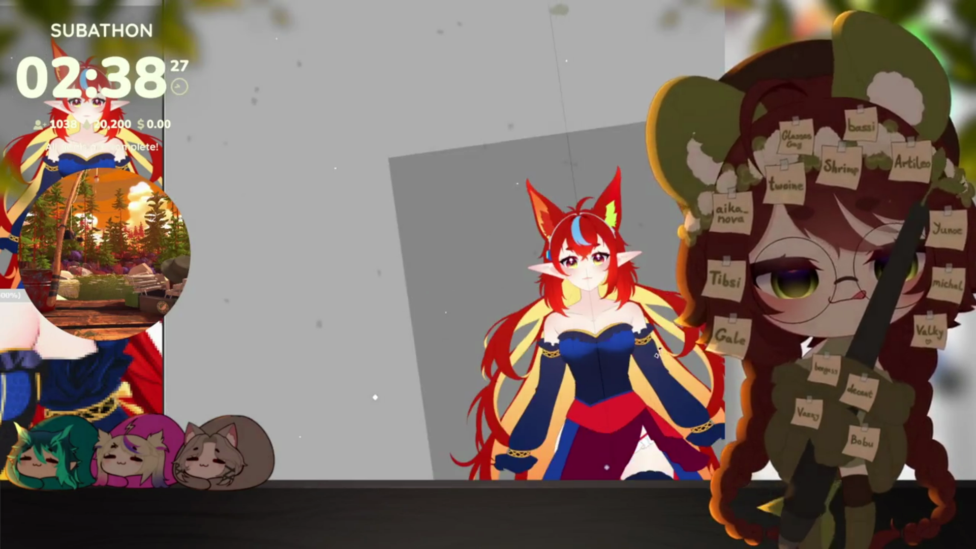
scroll(644, 364, "up", 5)
left_click_drag(642, 364, 613, 365)
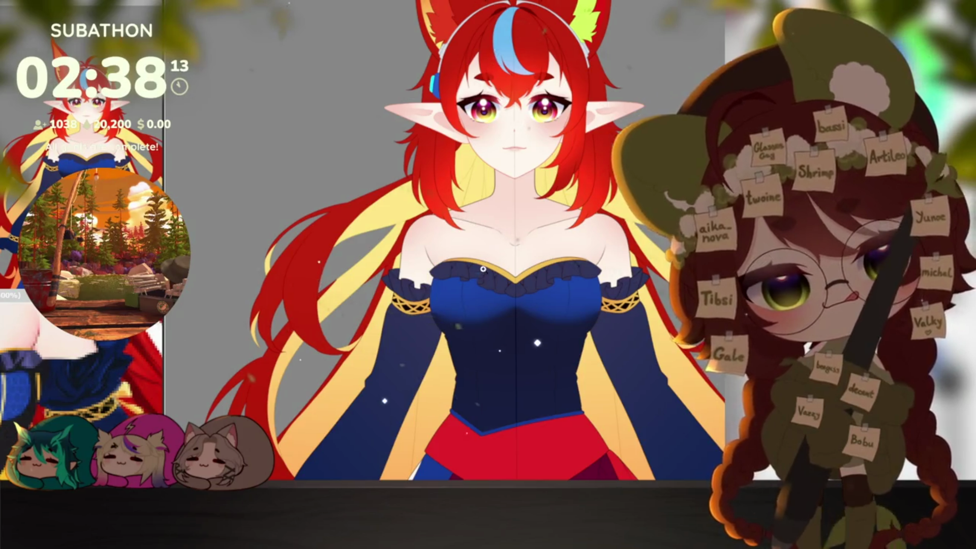
scroll(483, 269, "up", 2)
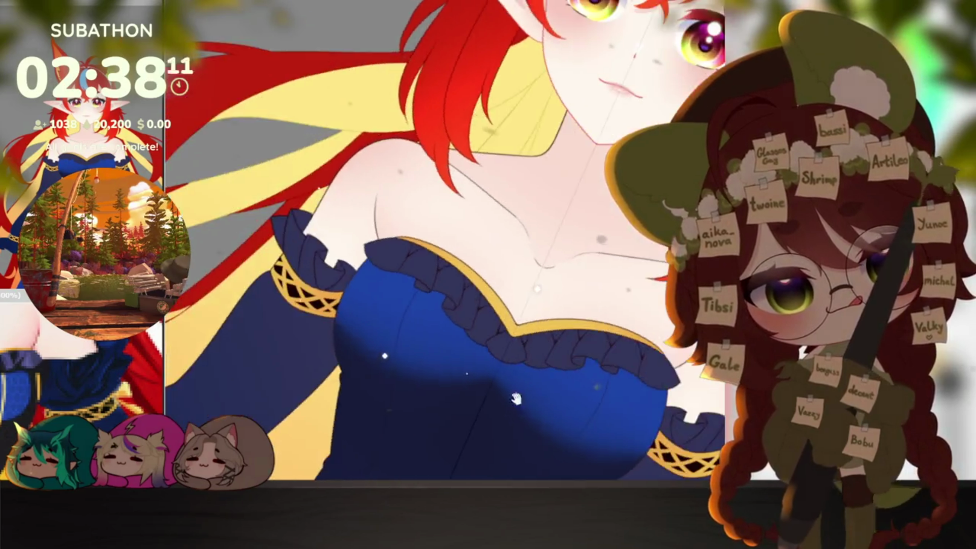
left_click_drag(451, 251, 452, 366)
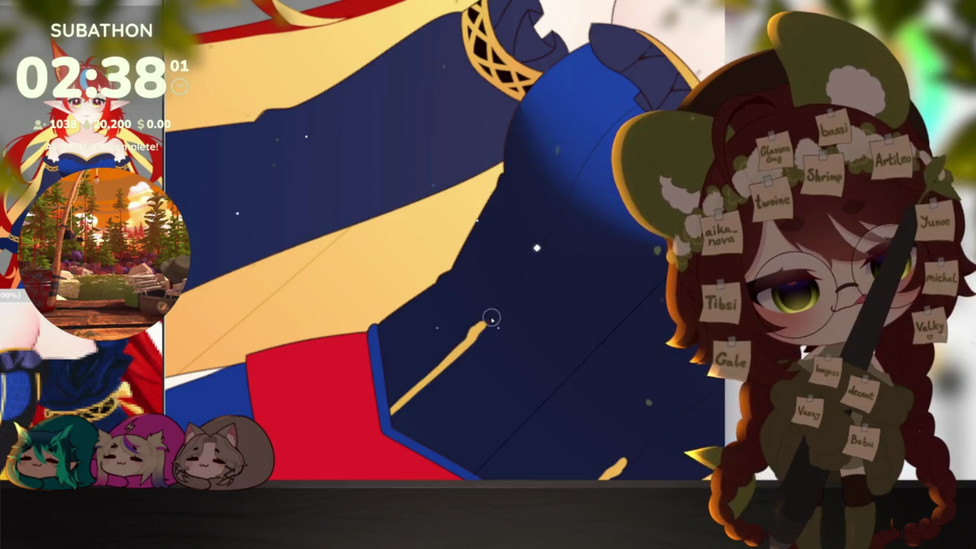
Extend the gold piping, then undo it and both earlier gold stripes.
left_click_drag(493, 312, 501, 306)
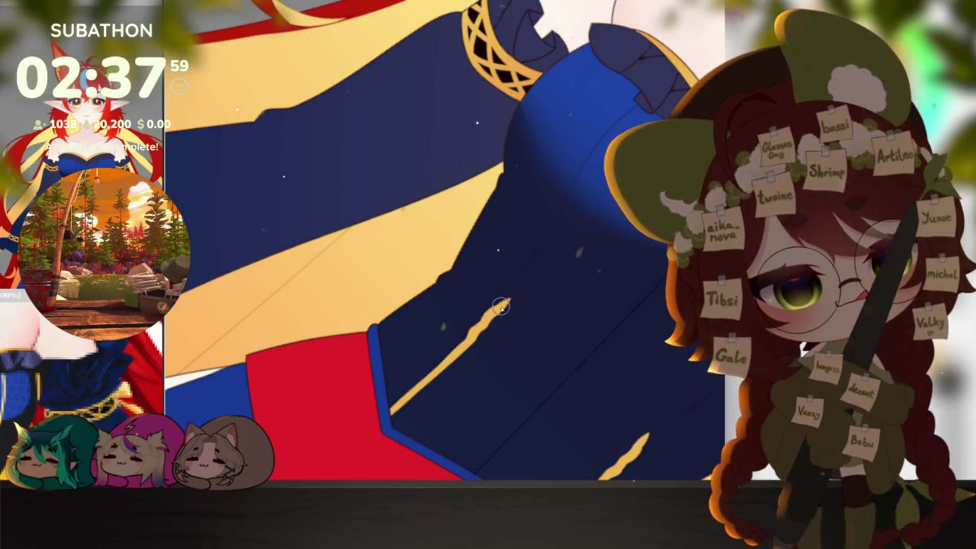
mouse_move(558, 231)
left_mouse_down()
mouse_move(521, 307)
mouse_move(559, 239)
mouse_move(610, 187)
mouse_move(632, 275)
left_mouse_up()
key("ctrl+z")
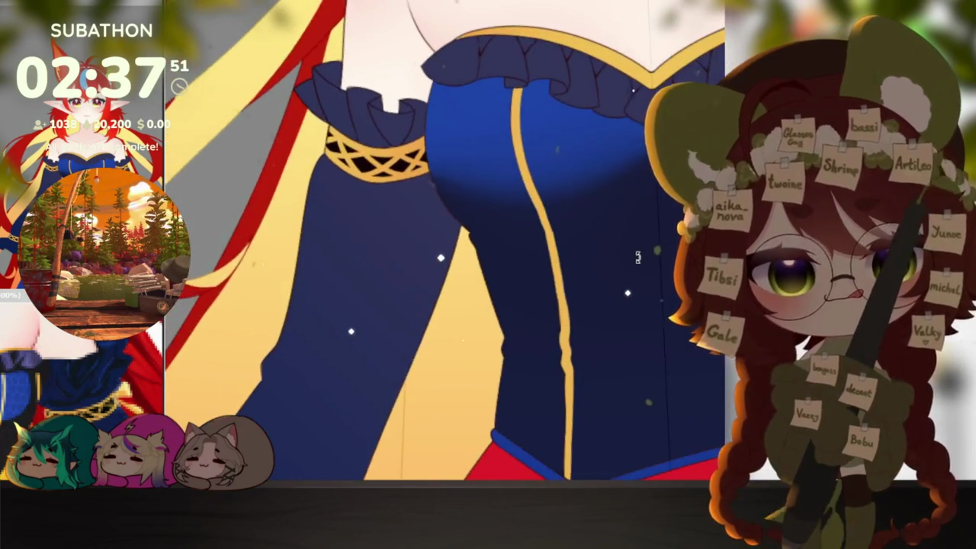
scroll(632, 276, "down", 5)
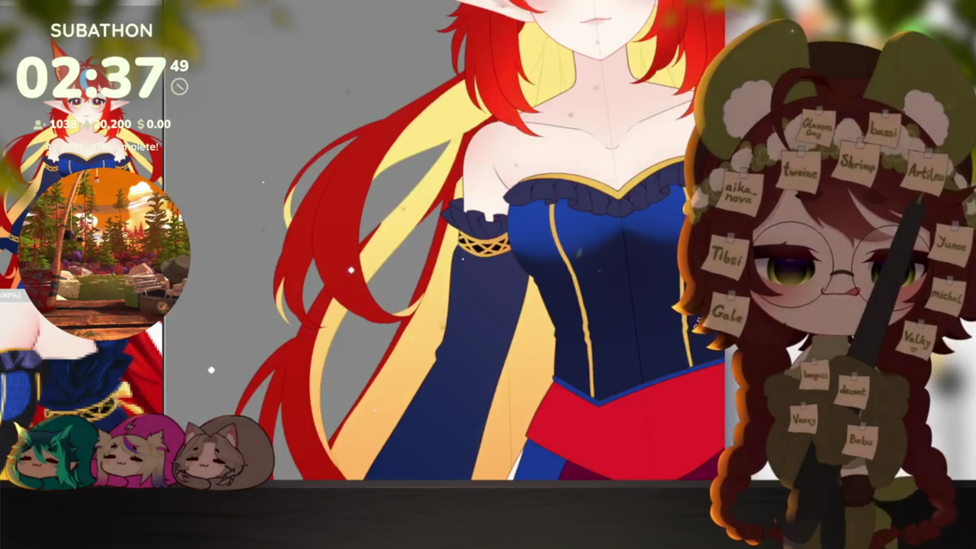
scroll(668, 380, "up", 5)
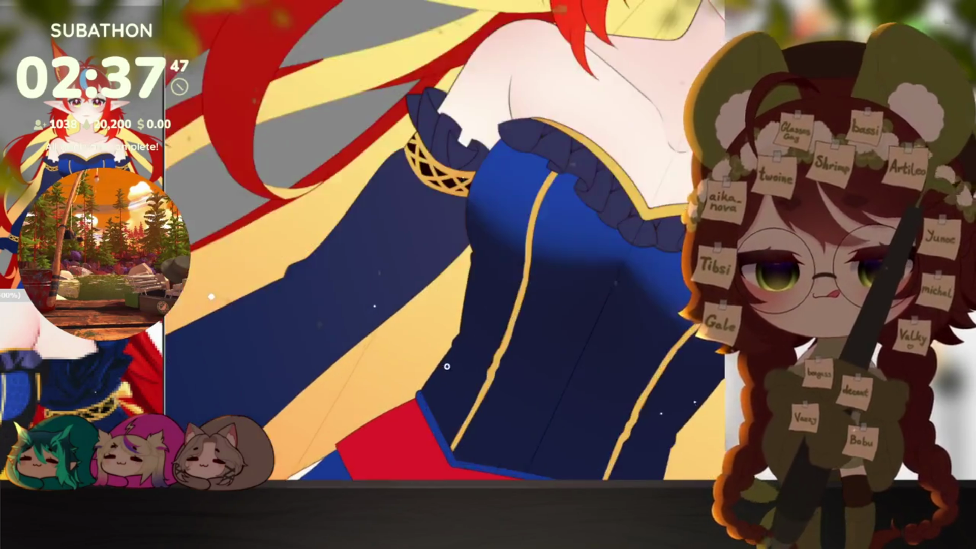
left_click_drag(534, 404, 447, 353)
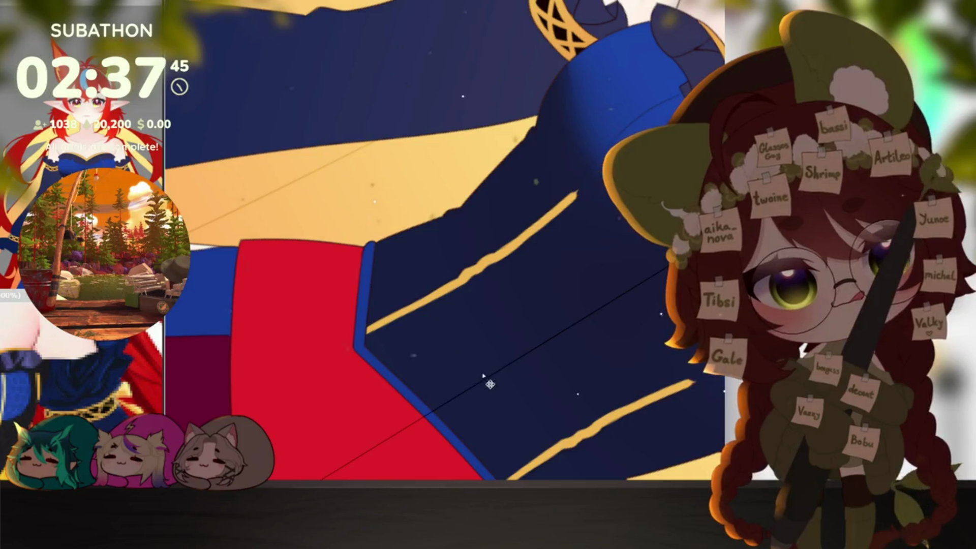
key("ctrl+z")
key("ctrl+z")
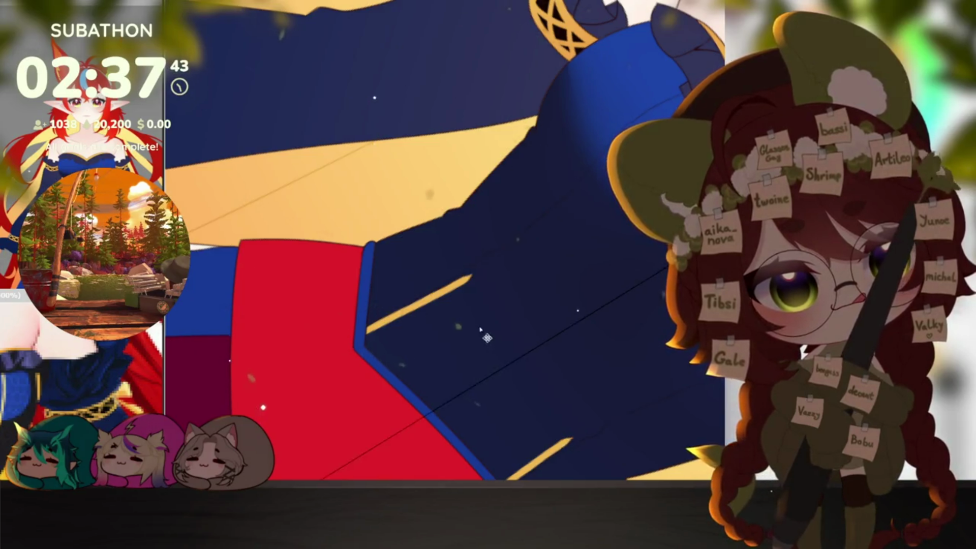
key("ctrl+z")
key("ctrl+z")
key("ctrl+z")
Repaint a single longer gold piping stroke along the dress and turn the view upright.
left_click_drag(443, 331, 482, 368)
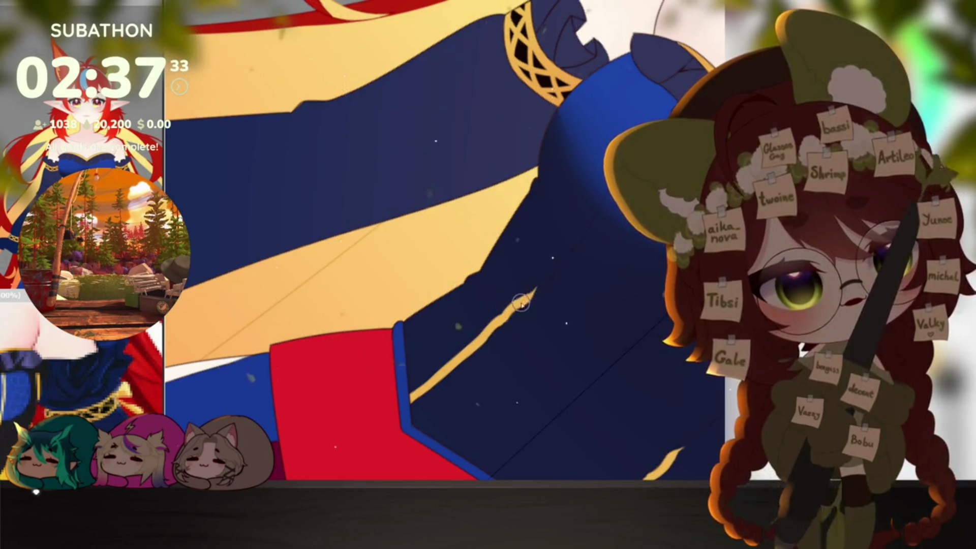
left_click_drag(521, 303, 544, 279)
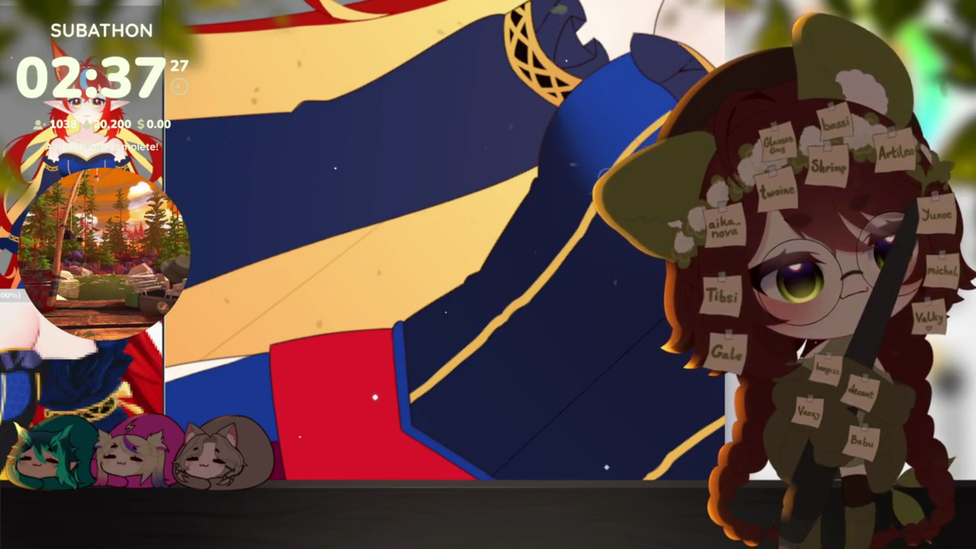
left_click_drag(632, 290, 575, 207)
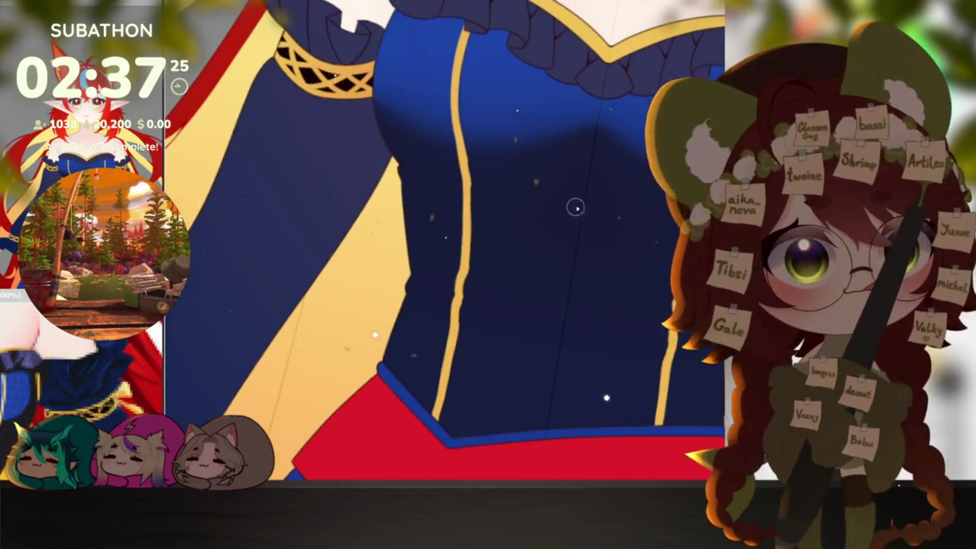
Sample the gold trim colour and stamp three mirrored gold buttons down the bodice to the waist.
left_click(486, 69, "ctrl")
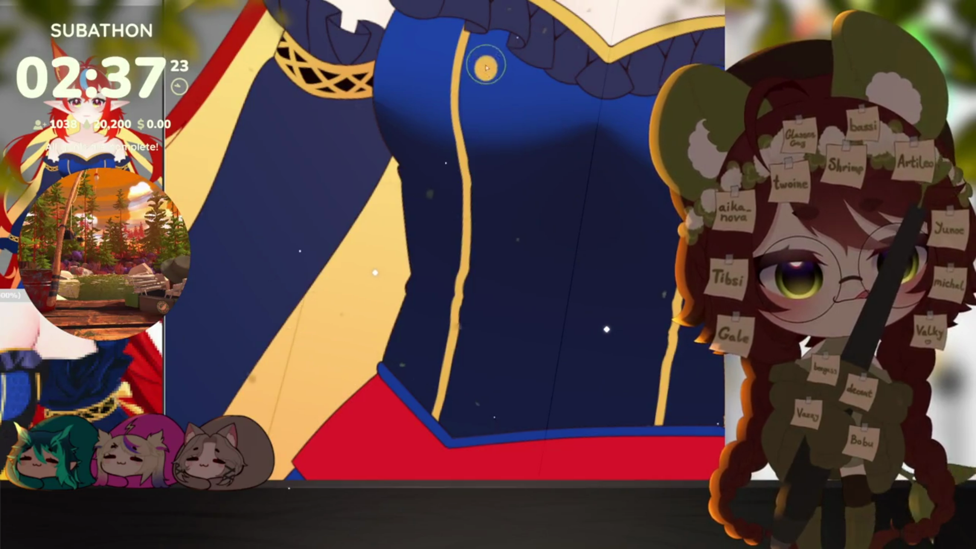
left_click(494, 170)
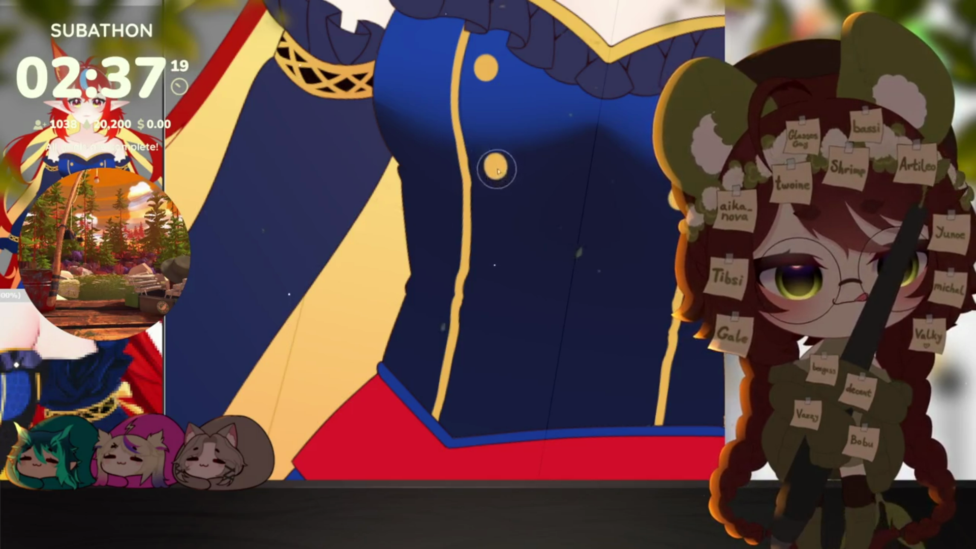
left_click(492, 286)
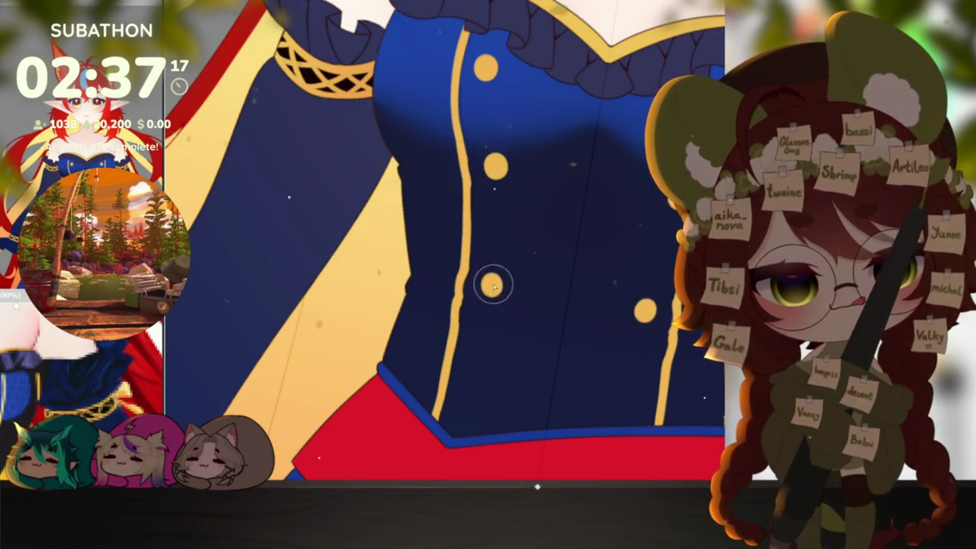
left_click(474, 388)
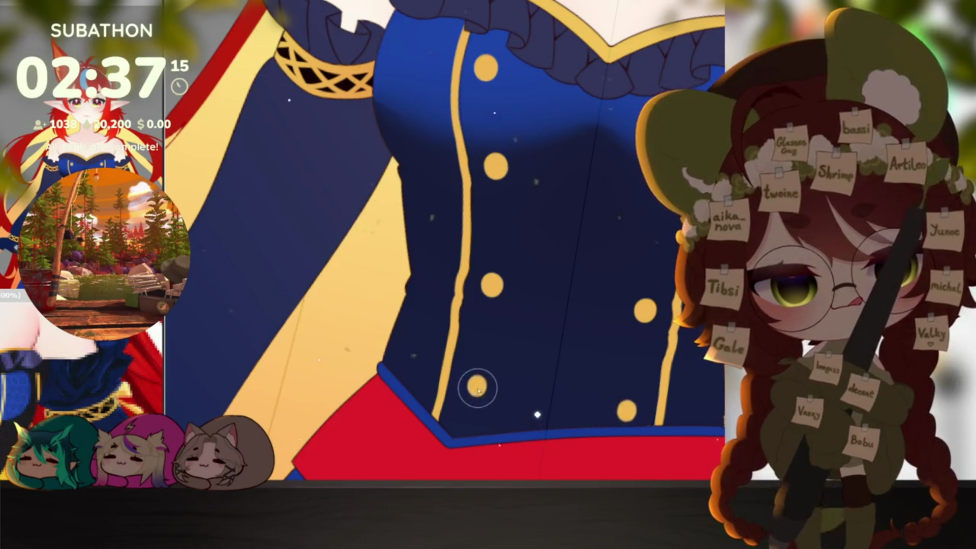
key("4")
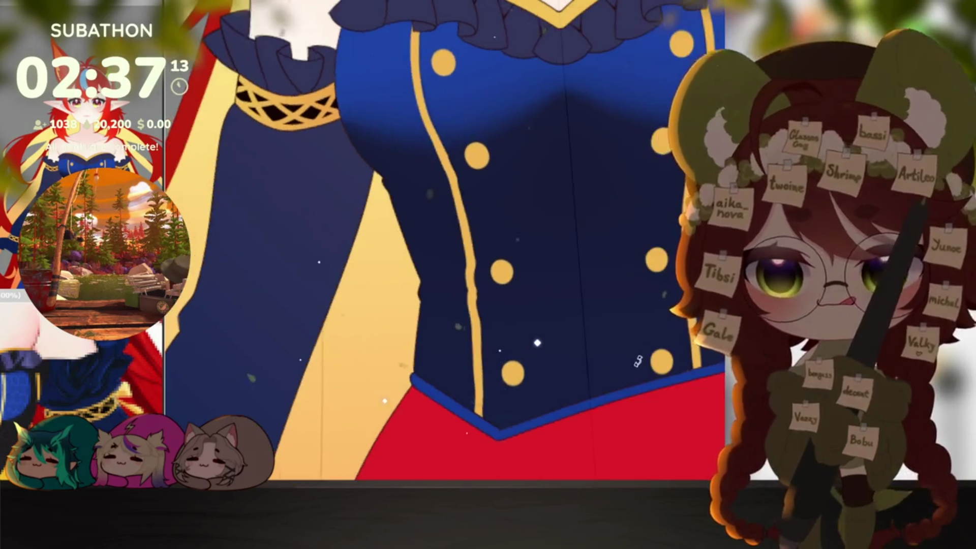
scroll(648, 350, "down", 3)
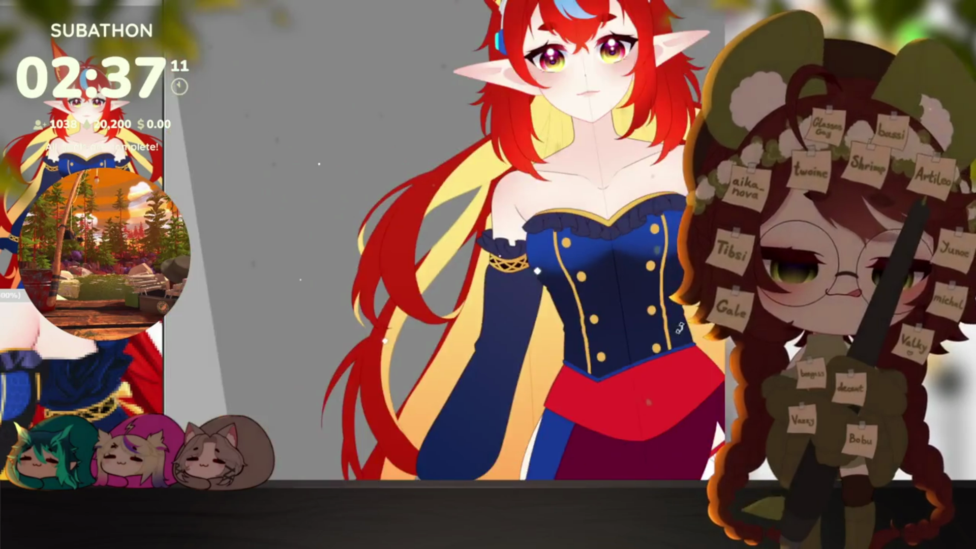
scroll(664, 339, "down", 2)
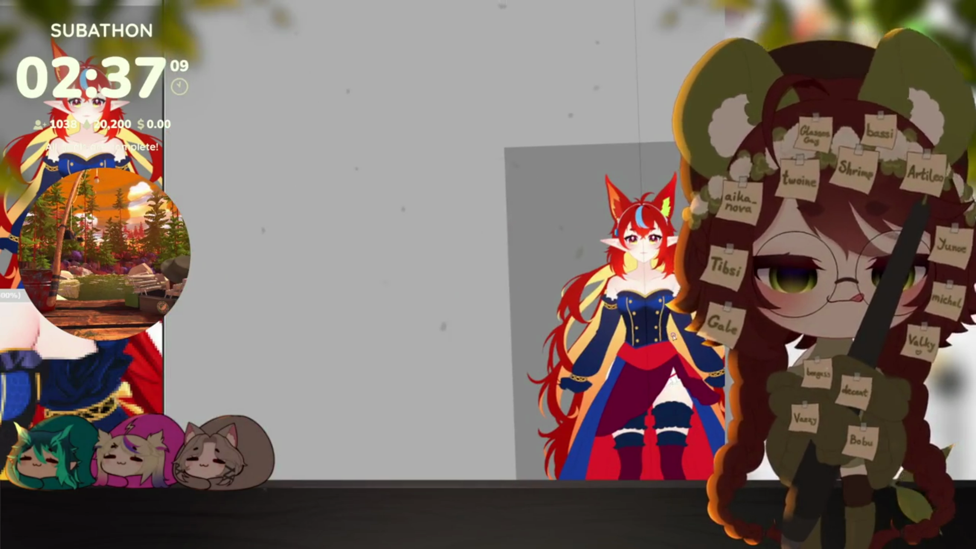
scroll(668, 343, "up", 4)
scroll(663, 350, "up", 2)
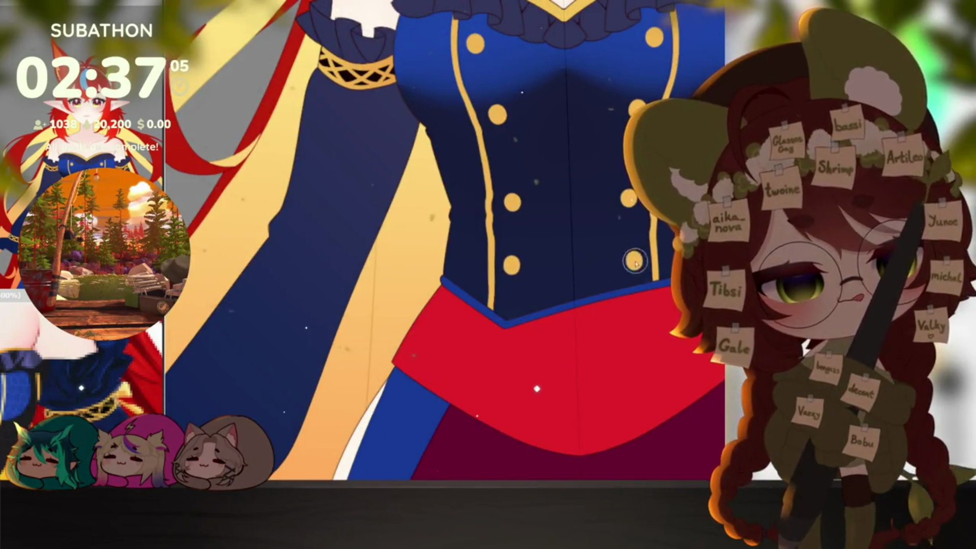
scroll(640, 227, "down", 3)
scroll(656, 290, "down", 2)
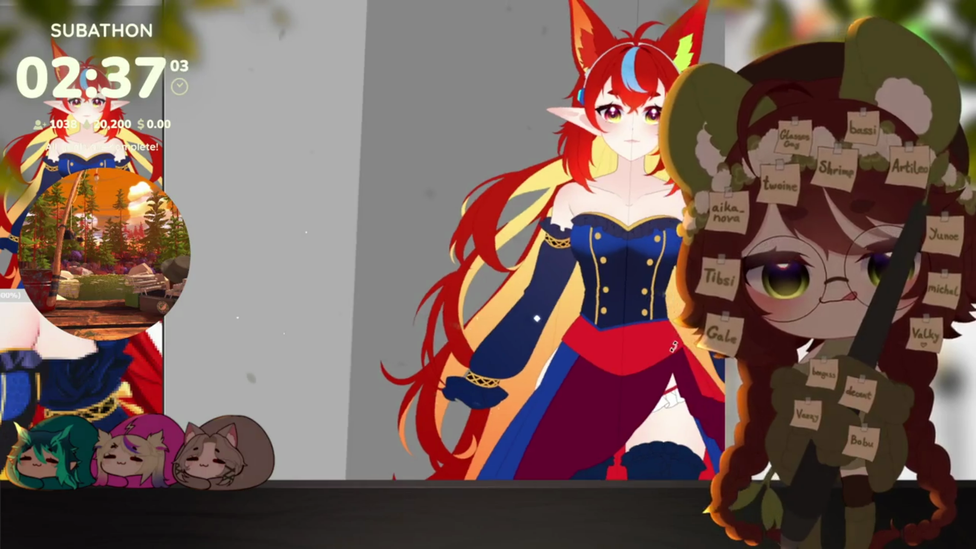
scroll(679, 344, "down", 1)
scroll(537, 301, "up", 1)
scroll(537, 282, "up", 1)
scroll(537, 247, "up", 2)
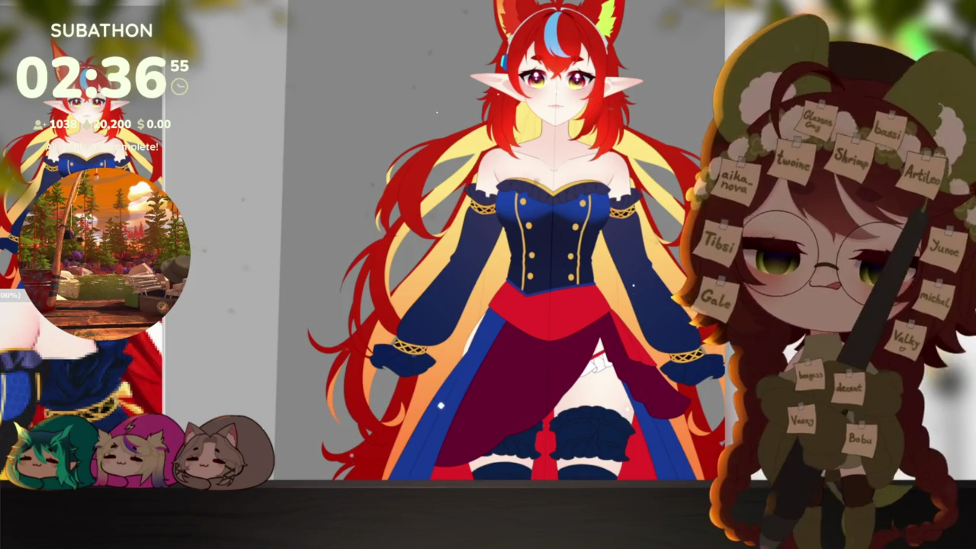
left_click_drag(232, 122, 213, 120)
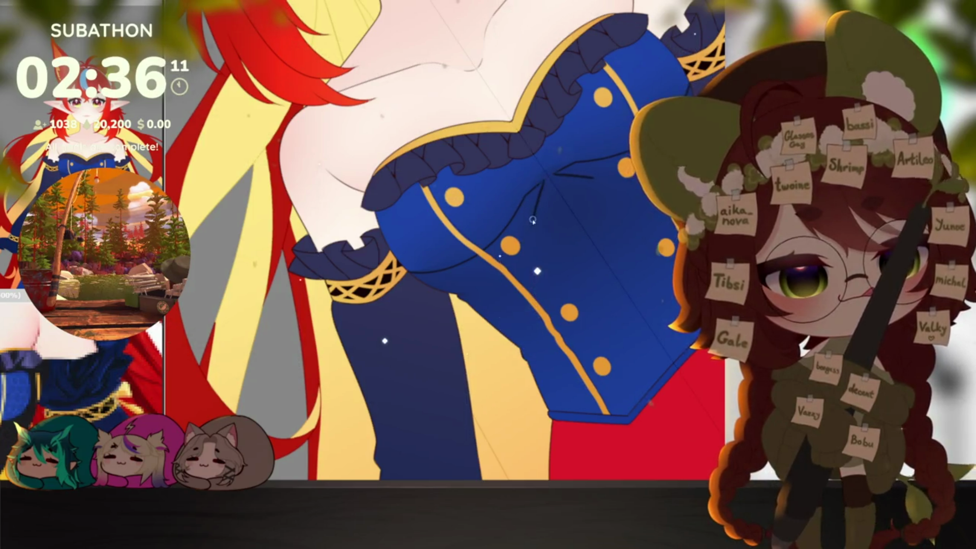
scroll(580, 195, "up", 1)
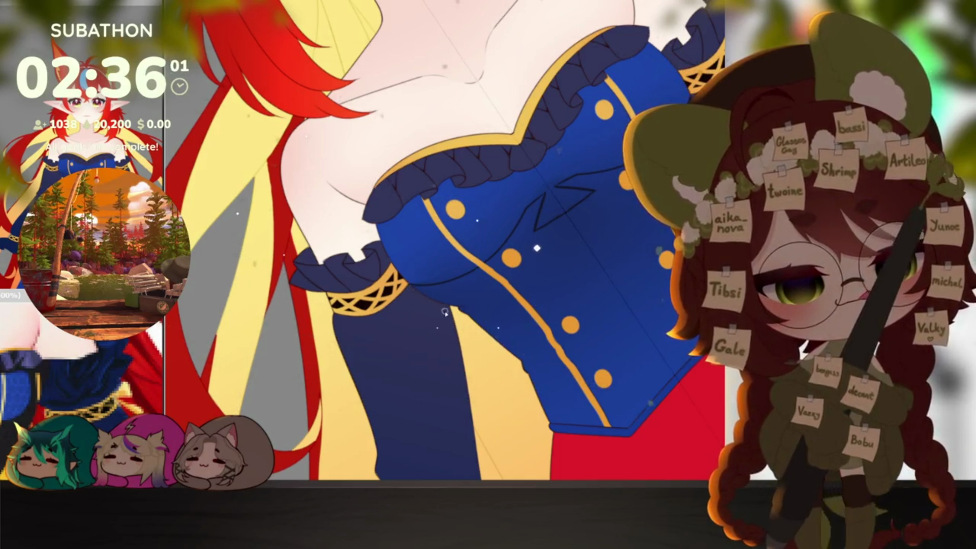
Fill the lower corset with dark navy, redoing the fill once, and return to an upright view.
left_click_drag(524, 312, 498, 342)
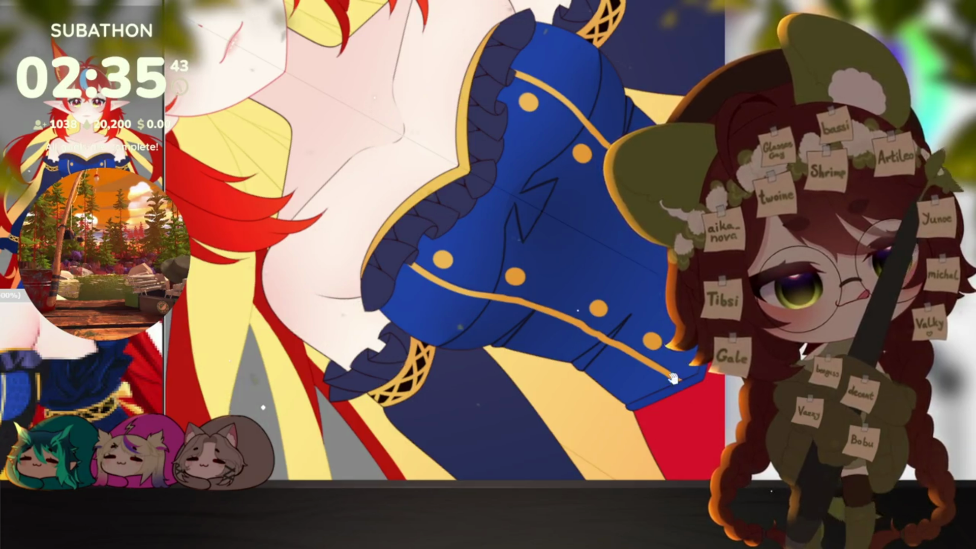
left_click_drag(718, 371, 663, 381)
left_click(578, 227)
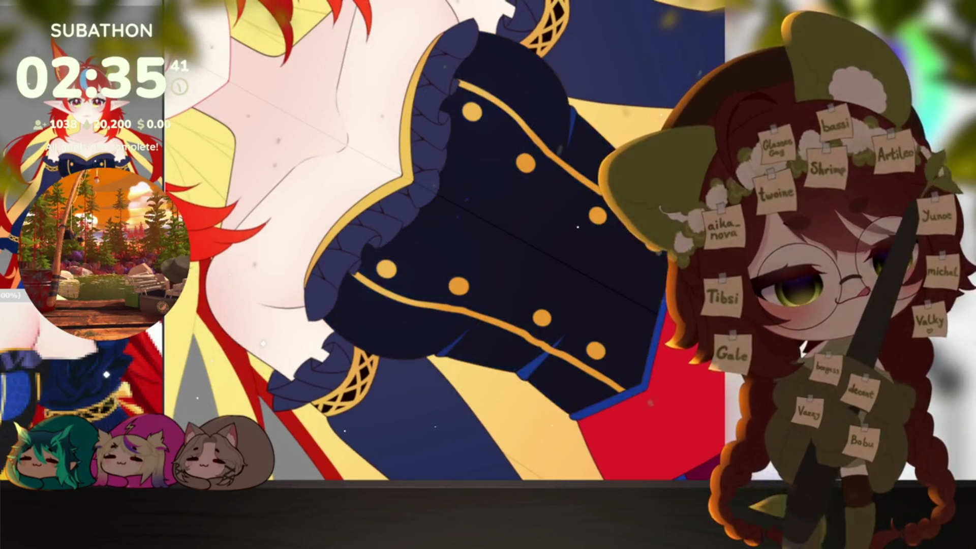
key("ctrl+z")
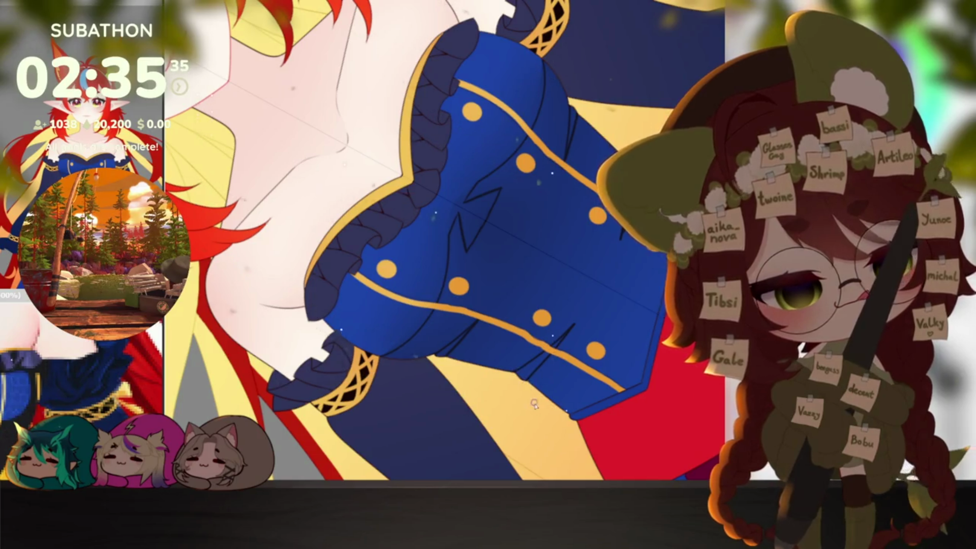
left_click(616, 298)
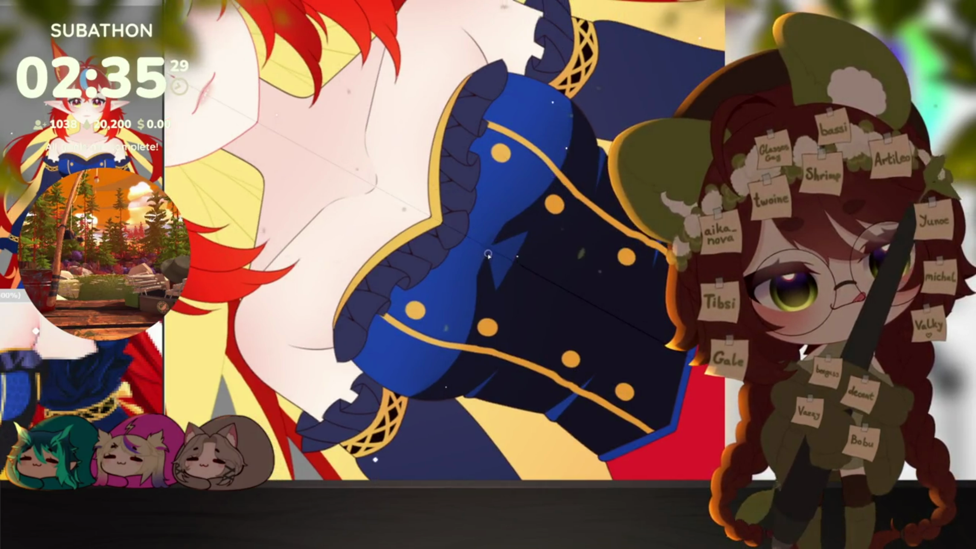
key("ctrl+0")
key("ctrl+0")
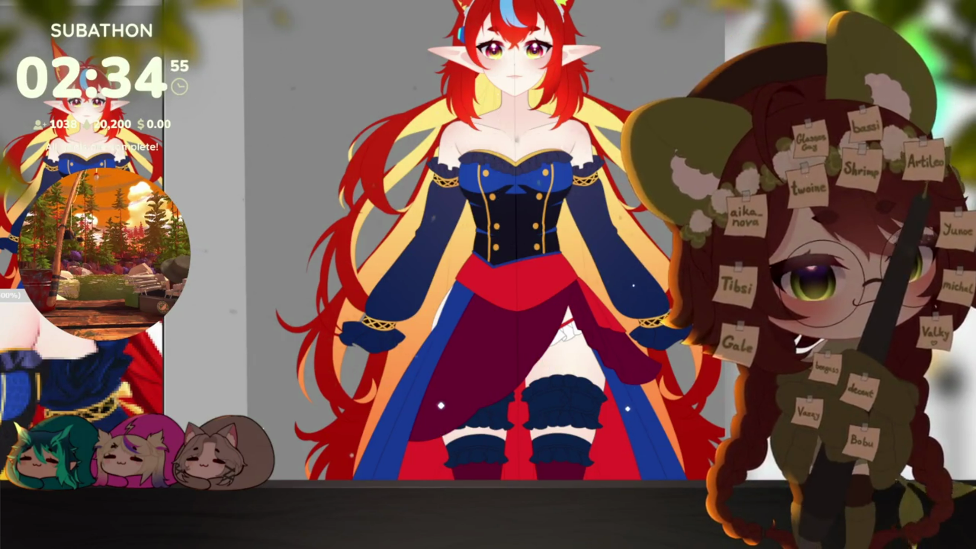
scroll(560, 269, "up", 3)
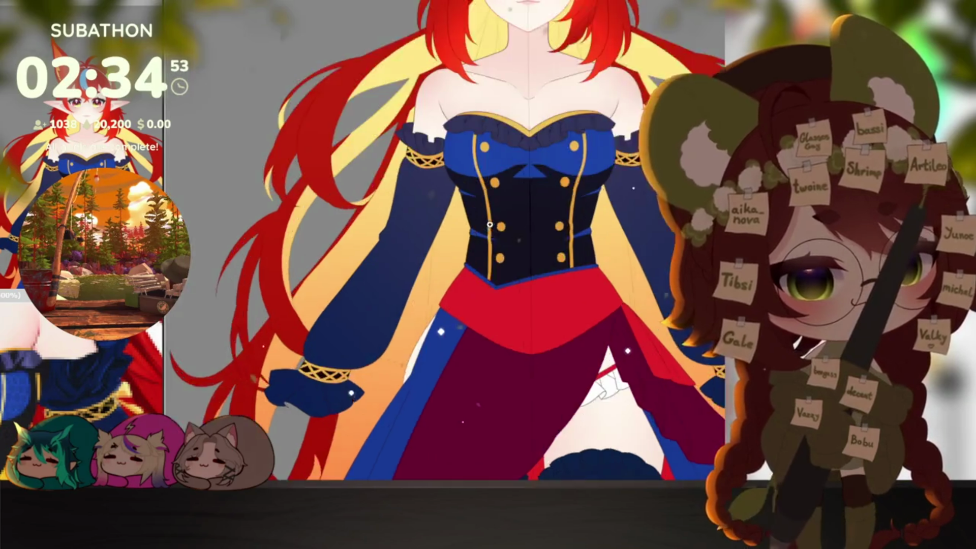
scroll(561, 268, "down", 1)
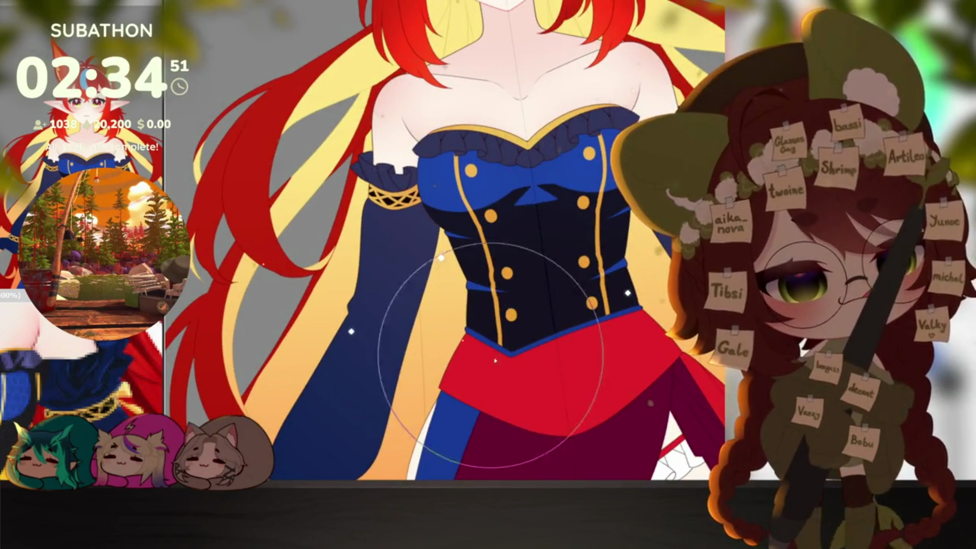
Airbrush a lighter blue gradient up over the lower part of the dark corset.
left_click_drag(489, 320, 595, 305)
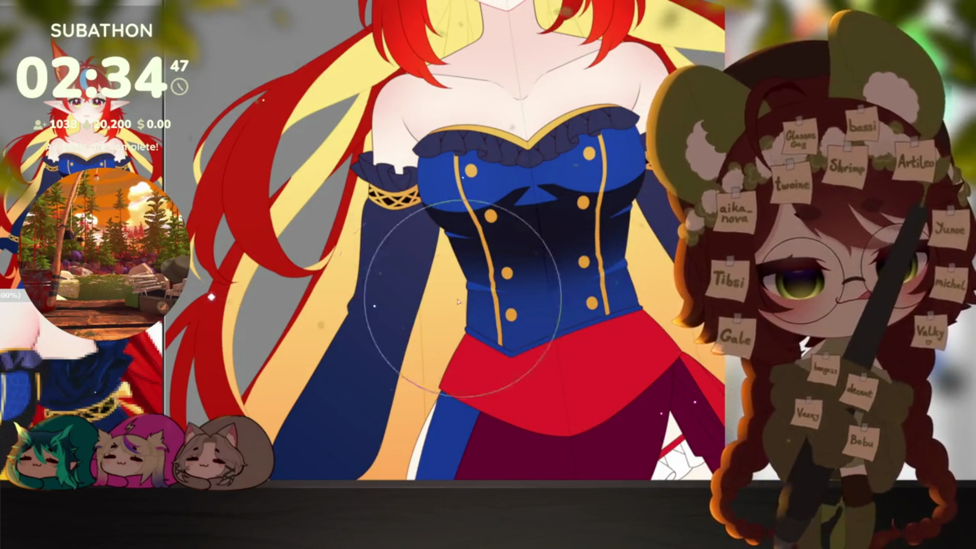
left_click_drag(468, 329, 565, 301)
scroll(568, 305, "down", 2)
scroll(595, 328, "down", 2)
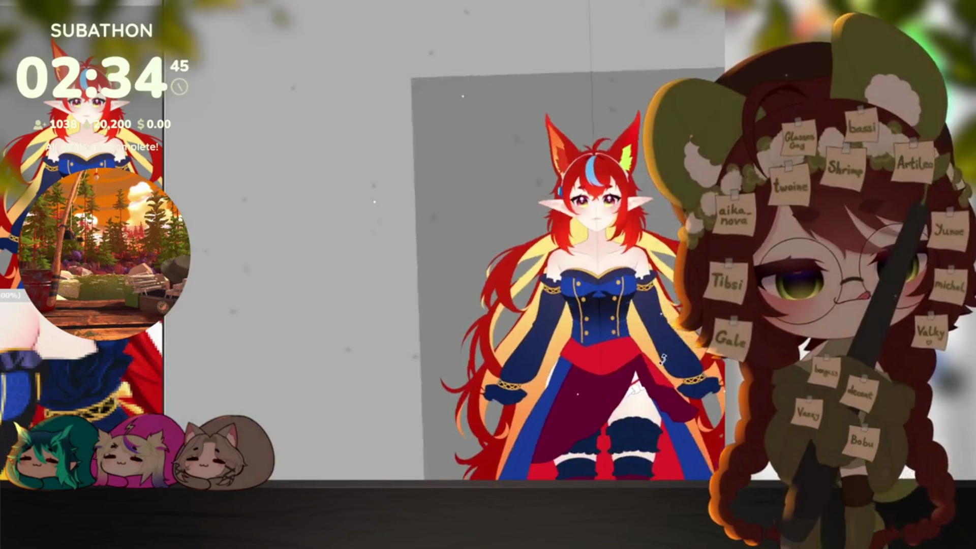
scroll(625, 358, "down", 1)
left_click_drag(636, 374, 631, 334)
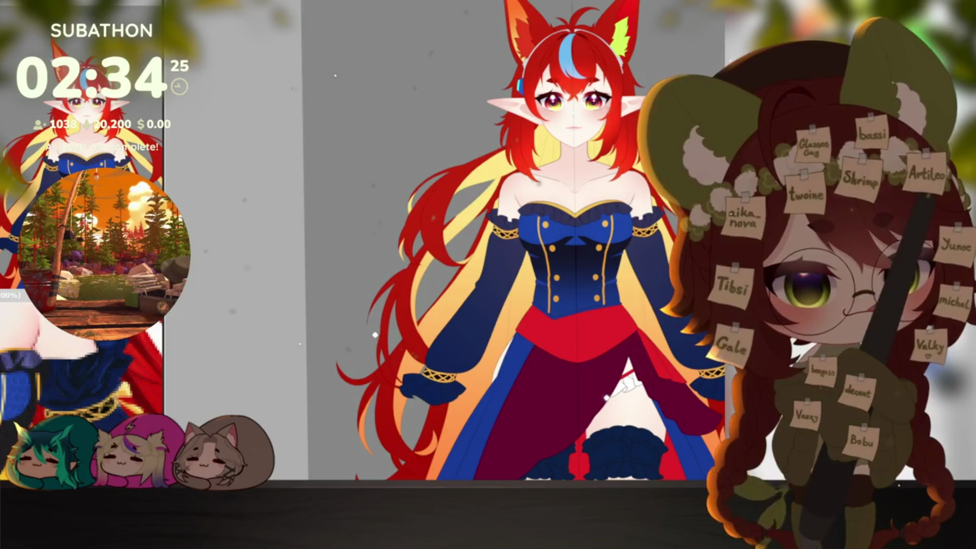
left_click_drag(637, 458, 598, 115)
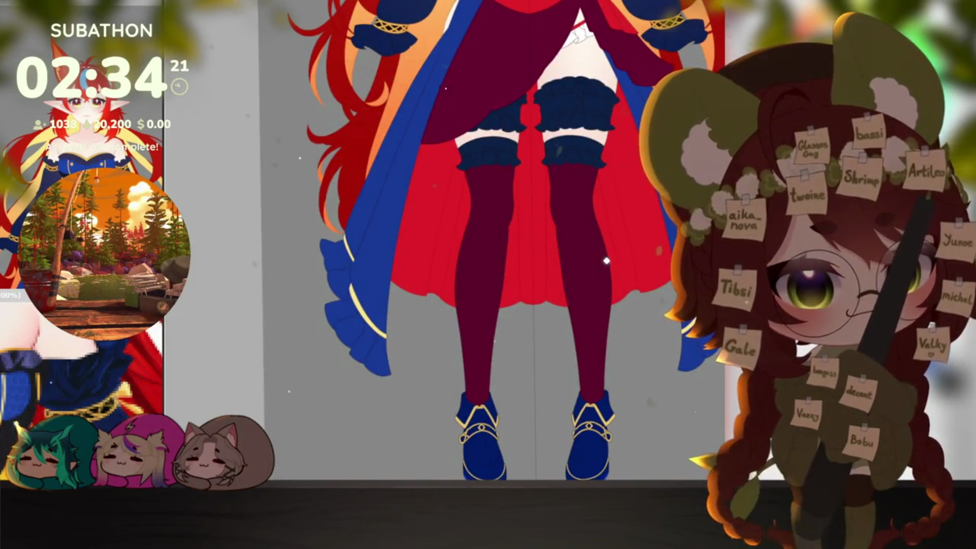
left_click_drag(598, 115, 610, 457)
scroll(649, 252, "up", 3)
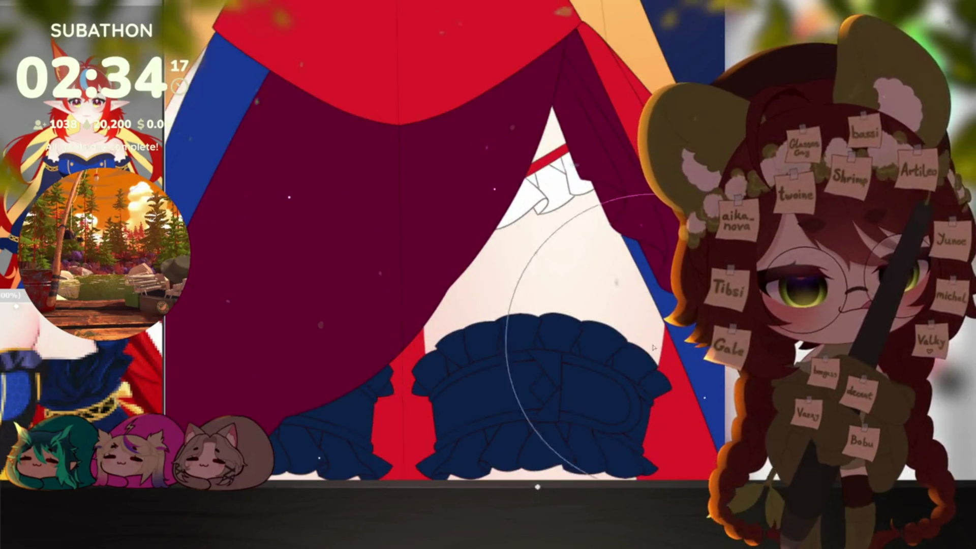
scroll(648, 343, "down", 4)
scroll(649, 400, "up", 2)
left_click_drag(649, 401, 645, 149)
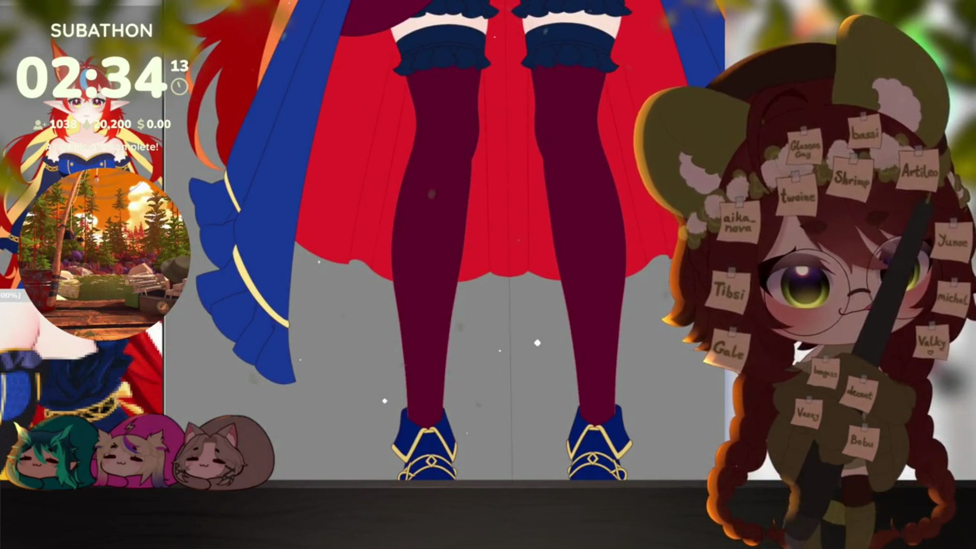
key("bracketright")
key("bracketright")
key("bracketright")
key("bracketright")
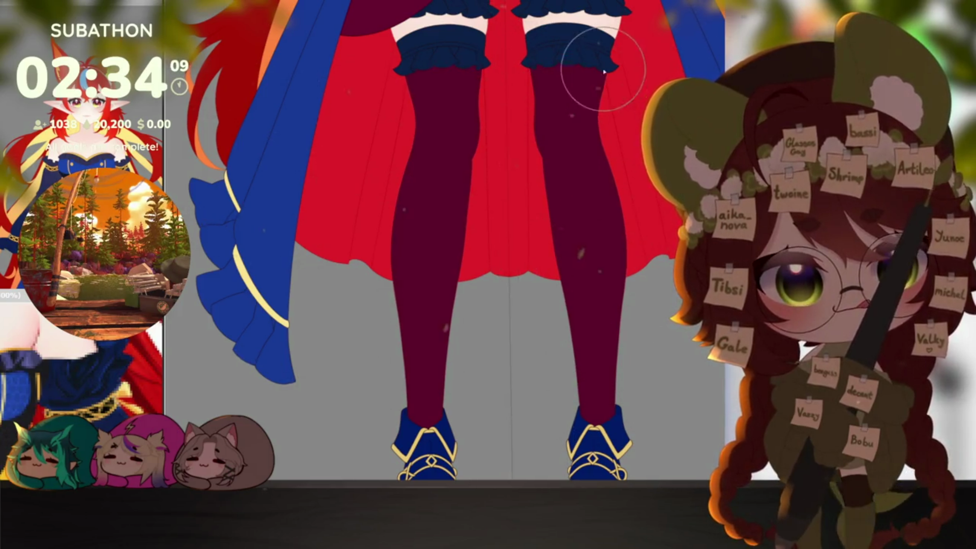
left_click_drag(602, 68, 619, 229)
scroll(640, 344, "up", 5)
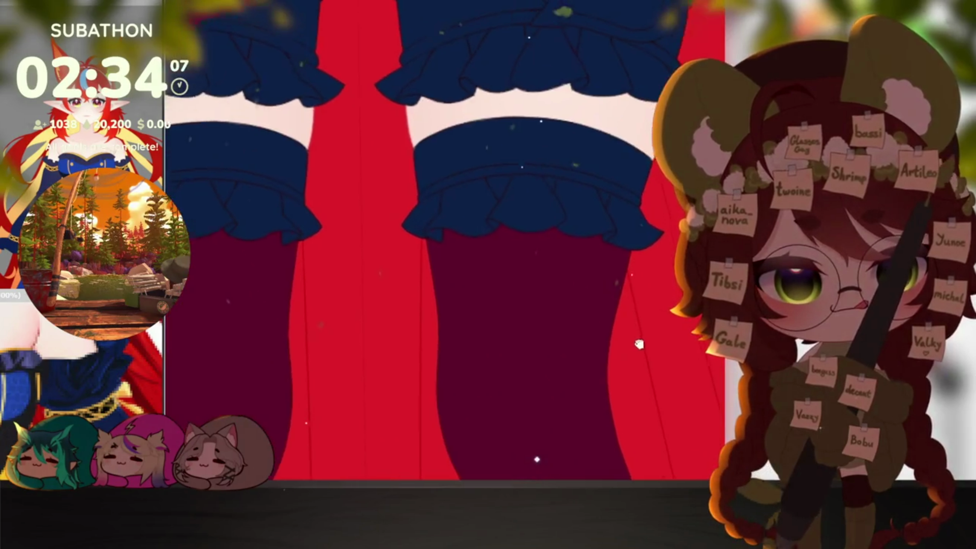
left_click_drag(639, 345, 640, 269)
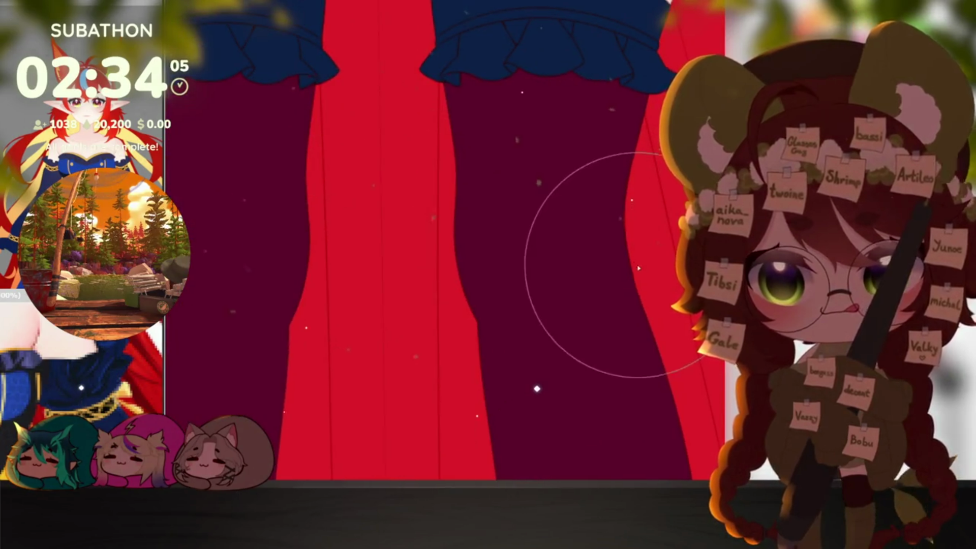
scroll(640, 268, "down", 3)
scroll(636, 282, "down", 2)
scroll(629, 320, "down", 2)
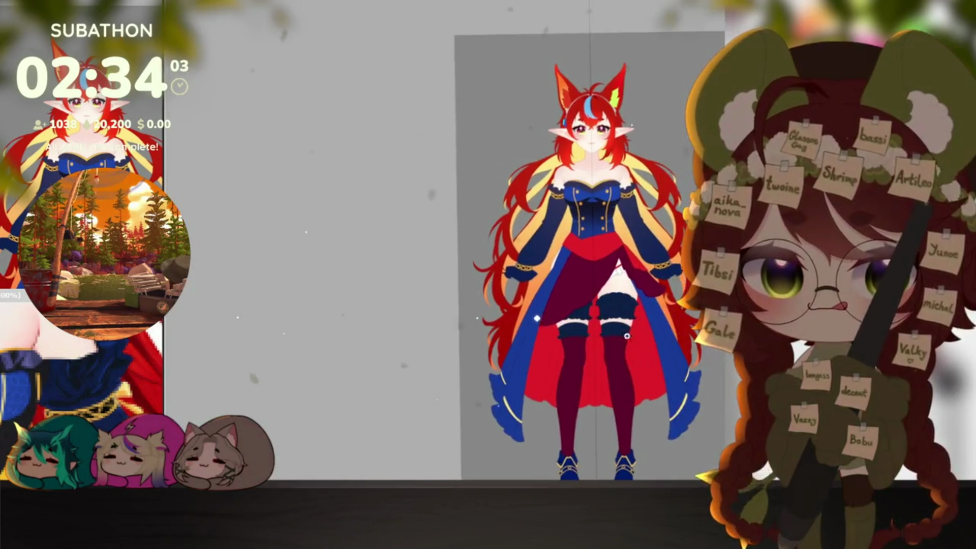
scroll(627, 336, "up", 3)
scroll(627, 335, "up", 2)
mouse_move(622, 153)
left_mouse_down()
mouse_move(617, 385)
mouse_move(638, 325)
left_mouse_up()
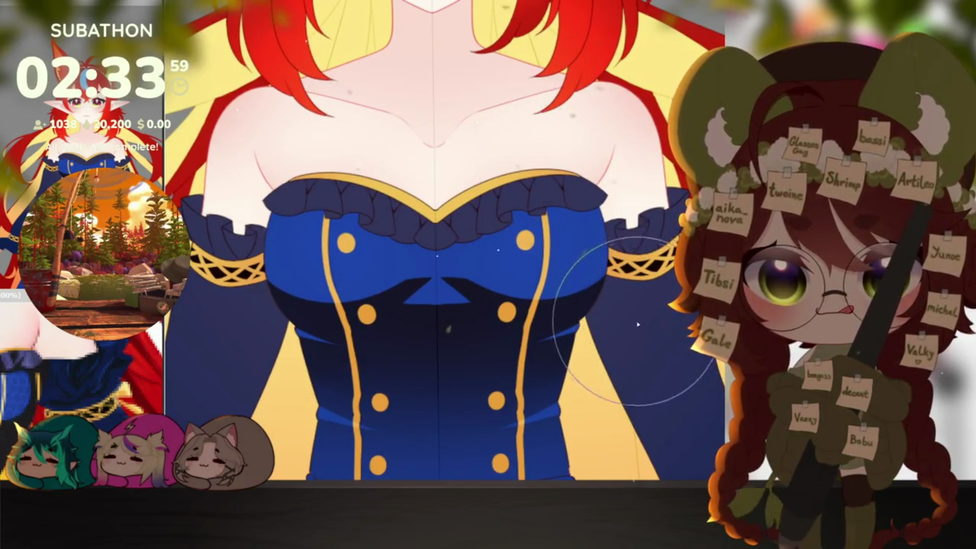
scroll(637, 324, "down", 3)
scroll(639, 321, "up", 2)
left_click_drag(642, 428, 643, 293)
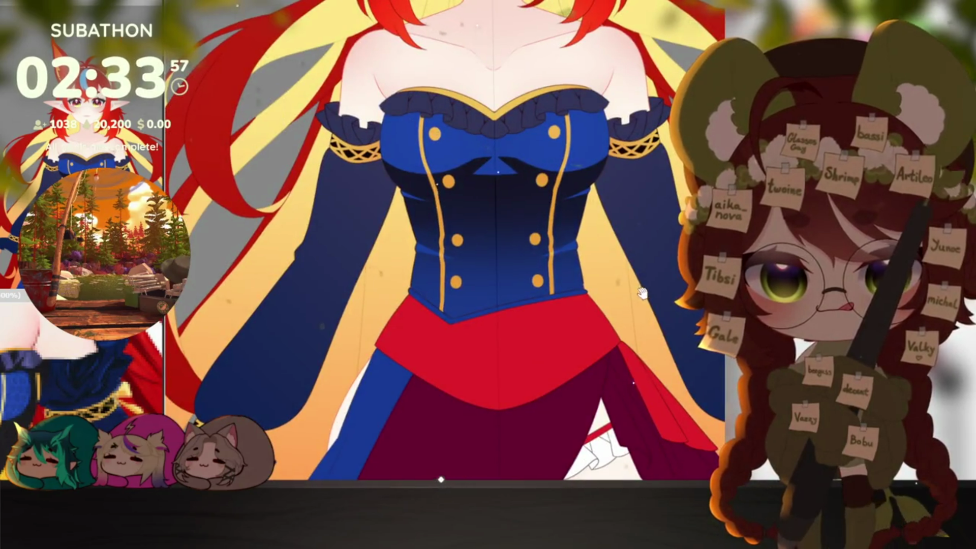
scroll(634, 305, "up", 2)
scroll(618, 328, "up", 2)
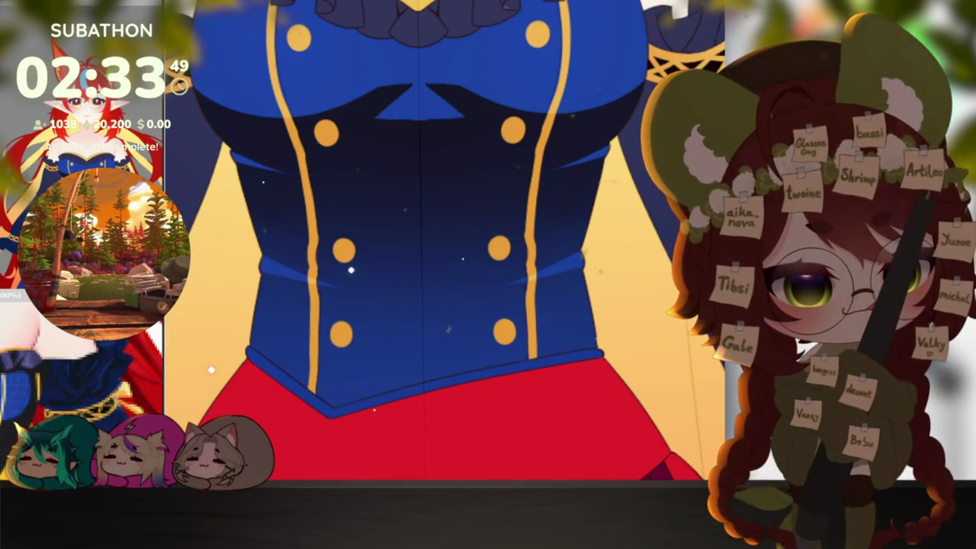
key("ctrl+minus")
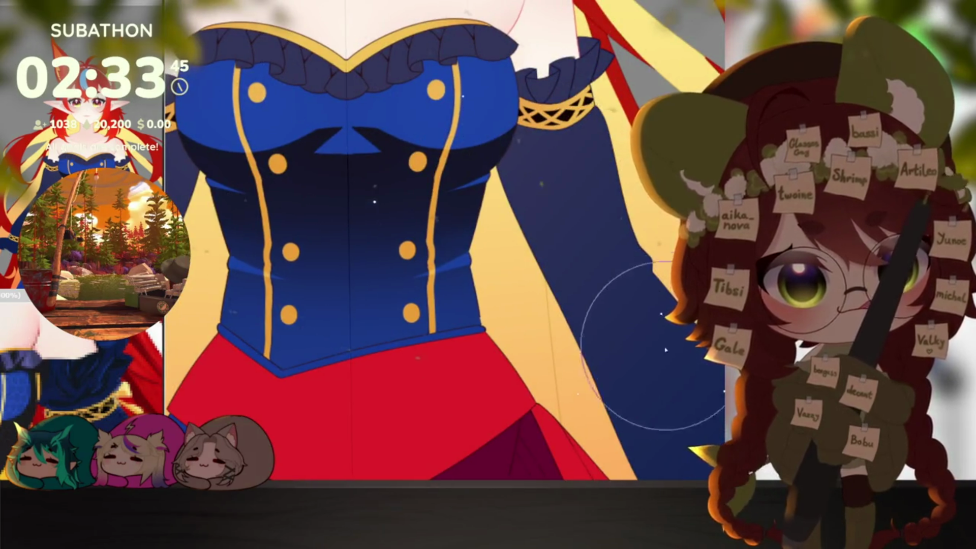
key("ctrl+minus")
key("ctrl+minus")
mouse_move(598, 284)
left_mouse_down()
mouse_move(649, 384)
mouse_move(640, 116)
left_mouse_up()
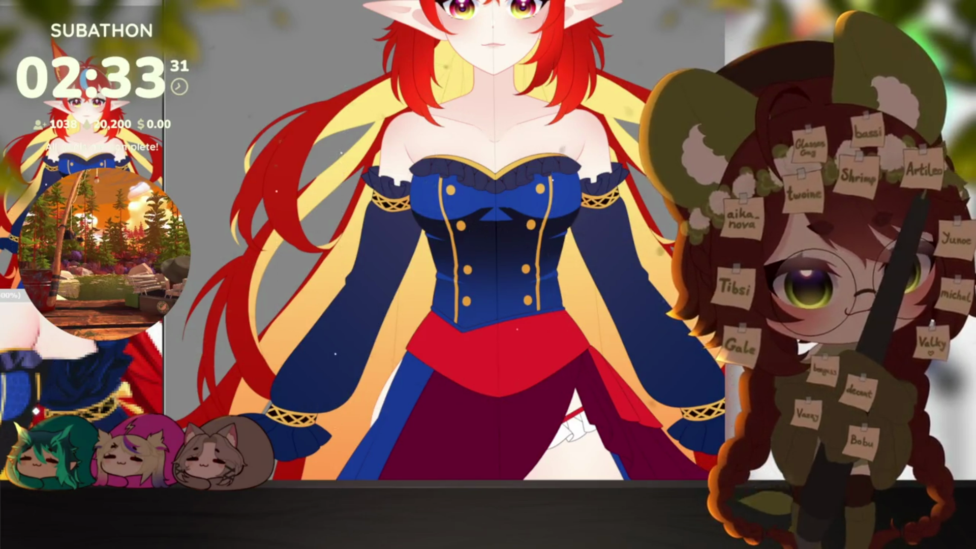
scroll(545, 228, "up", 1)
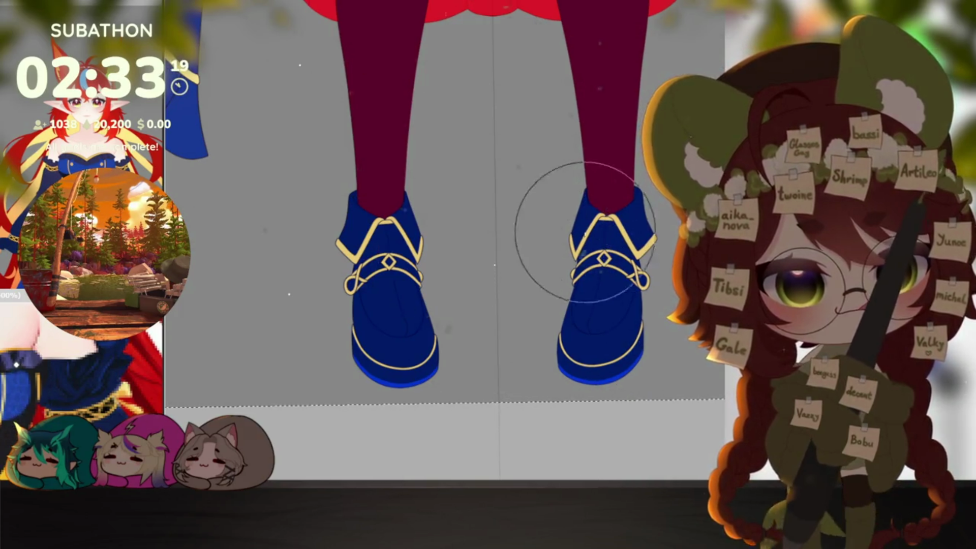
scroll(578, 219, "up", 3)
scroll(587, 326, "up", 3)
scroll(616, 315, "up", 2)
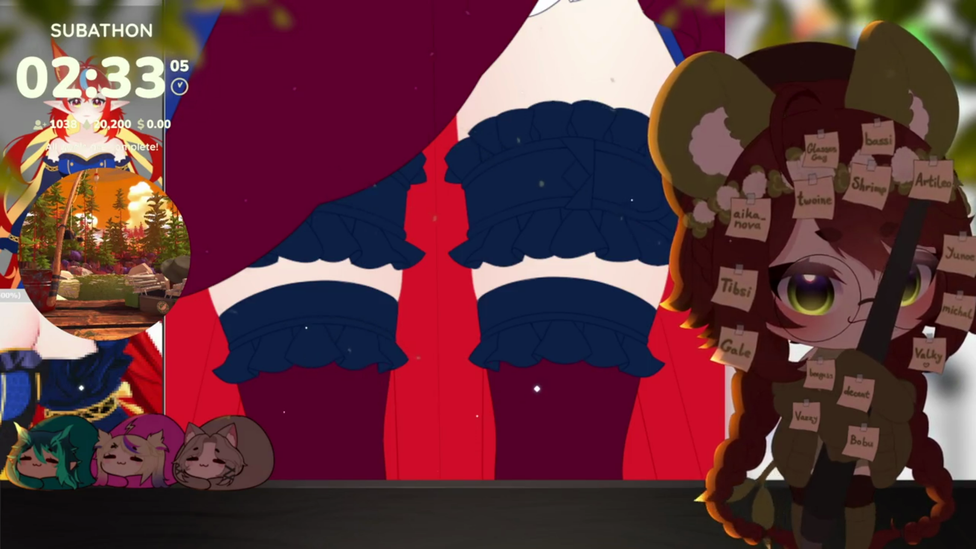
scroll(527, 339, "up", 2)
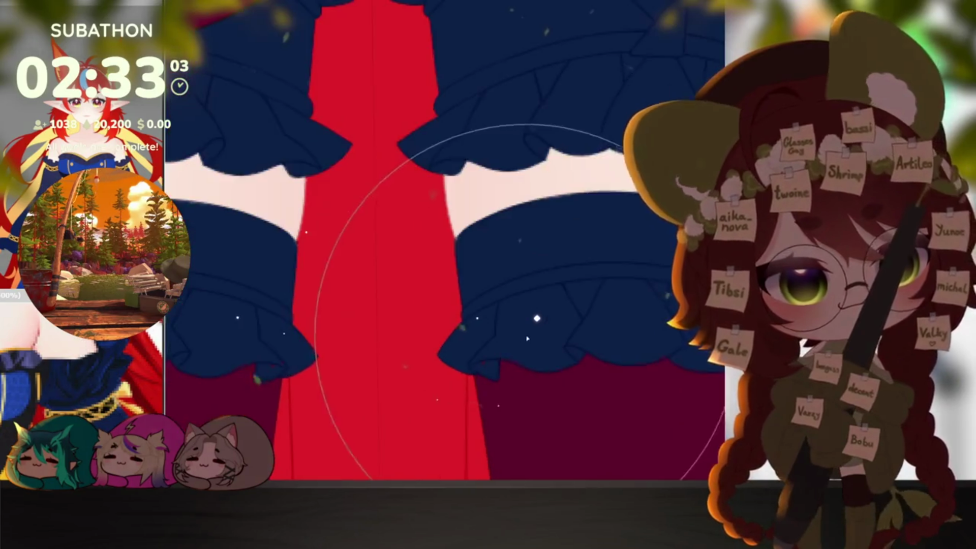
key("bracketleft")
key("bracketleft")
key("bracketleft")
key("bracketleft")
key("bracketleft")
key("bracketleft")
key("bracketleft")
key("bracketleft")
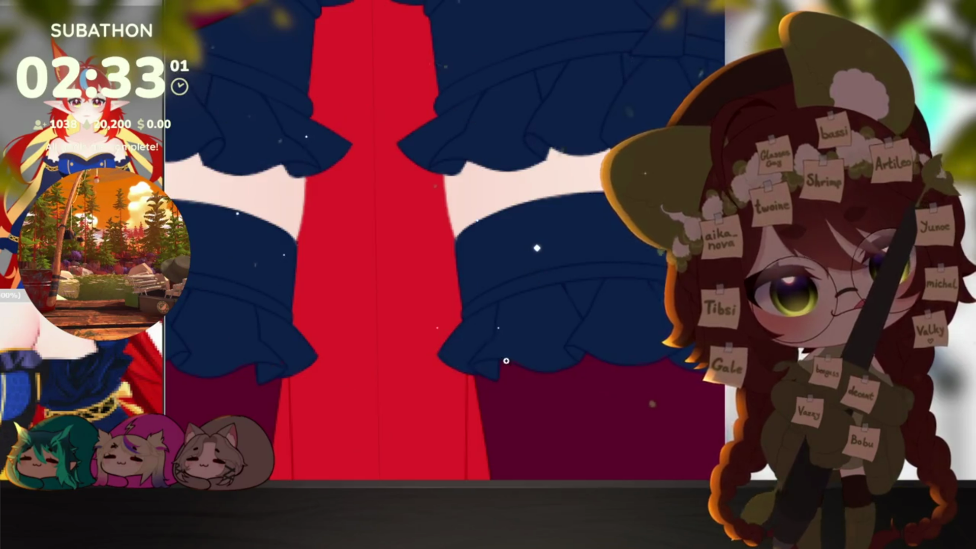
scroll(506, 361, "up", 1)
key("m")
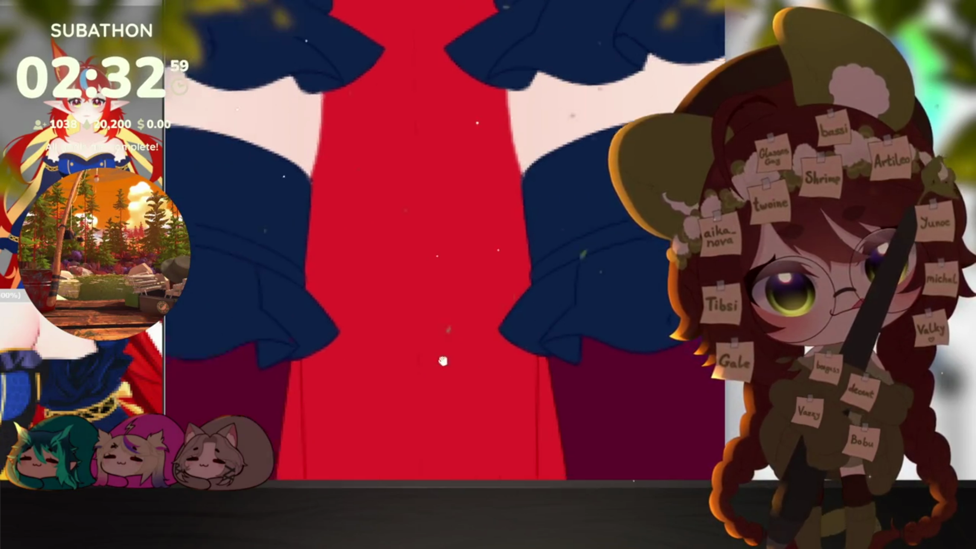
left_click_drag(349, 277, 410, 359)
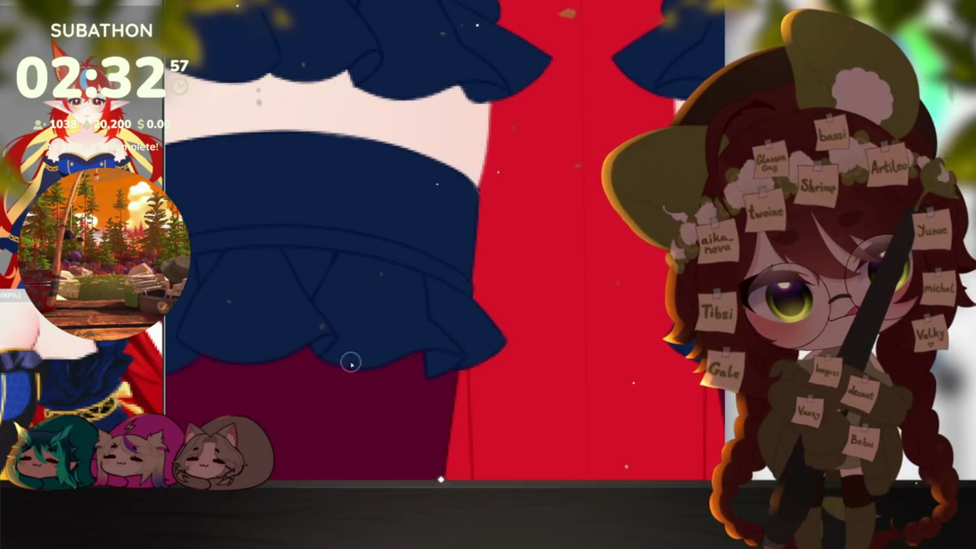
left_click_drag(497, 316, 598, 339)
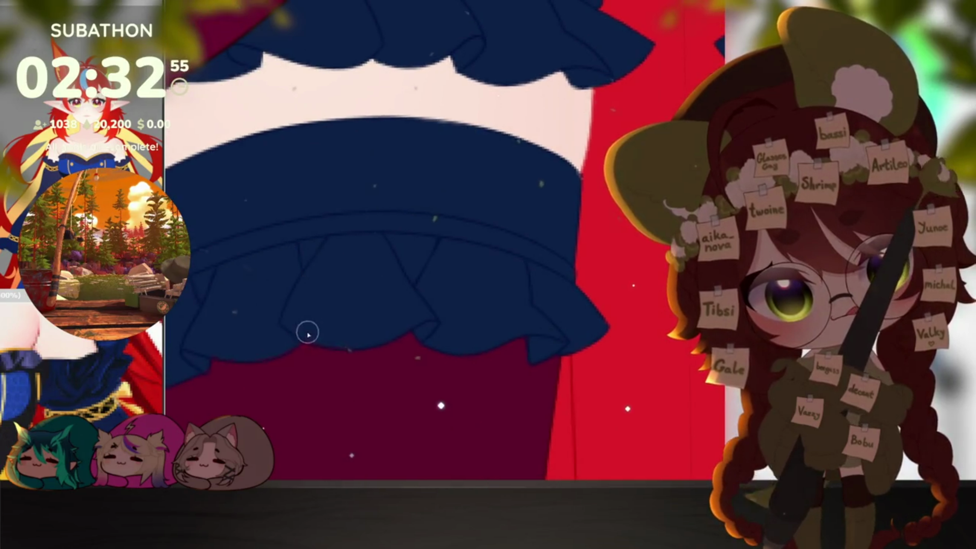
left_click_drag(410, 334, 425, 352)
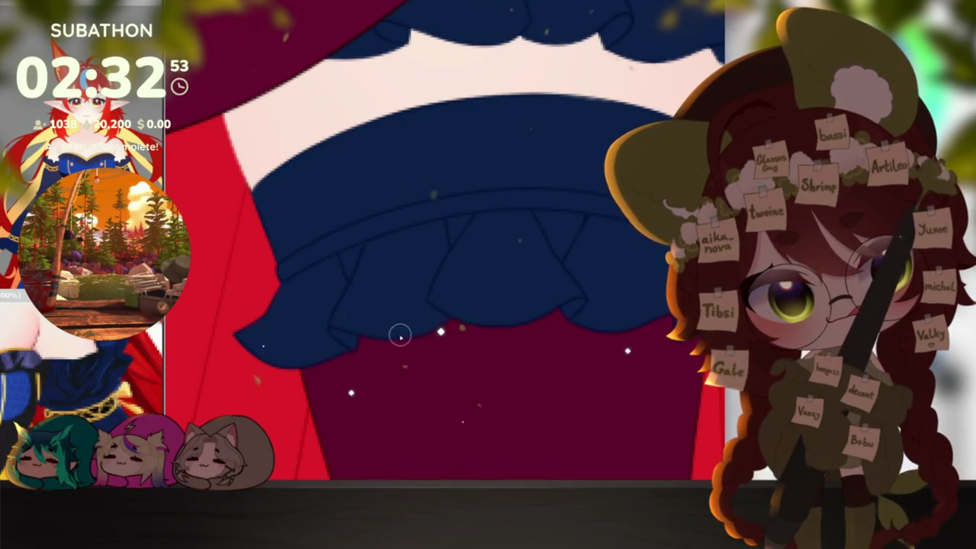
left_click_drag(534, 344, 635, 380)
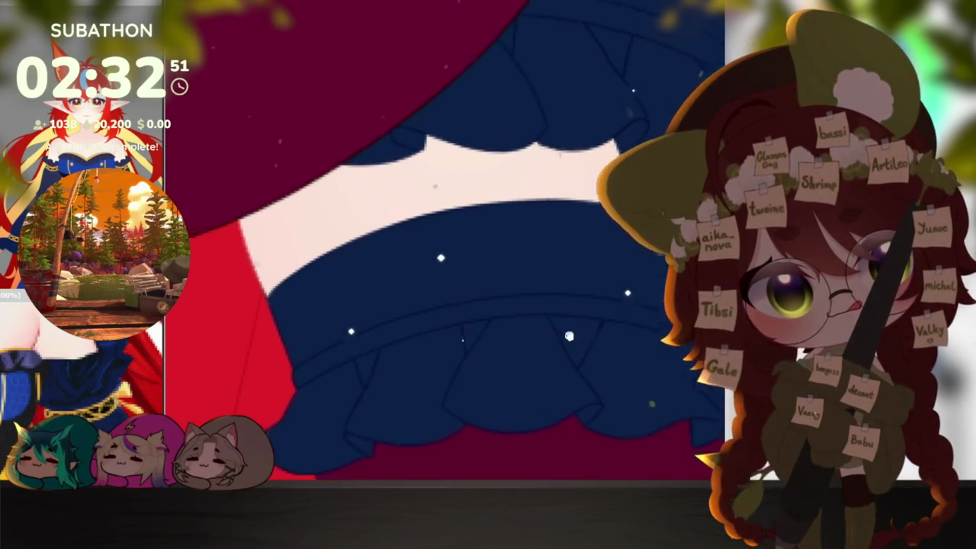
scroll(636, 379, "down", 3)
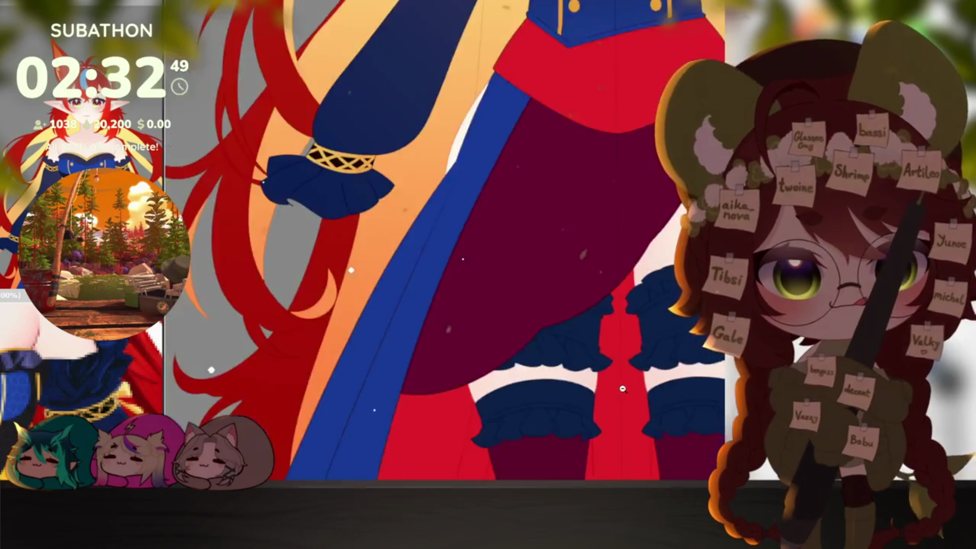
scroll(629, 383, "down", 3)
scroll(630, 383, "down", 5)
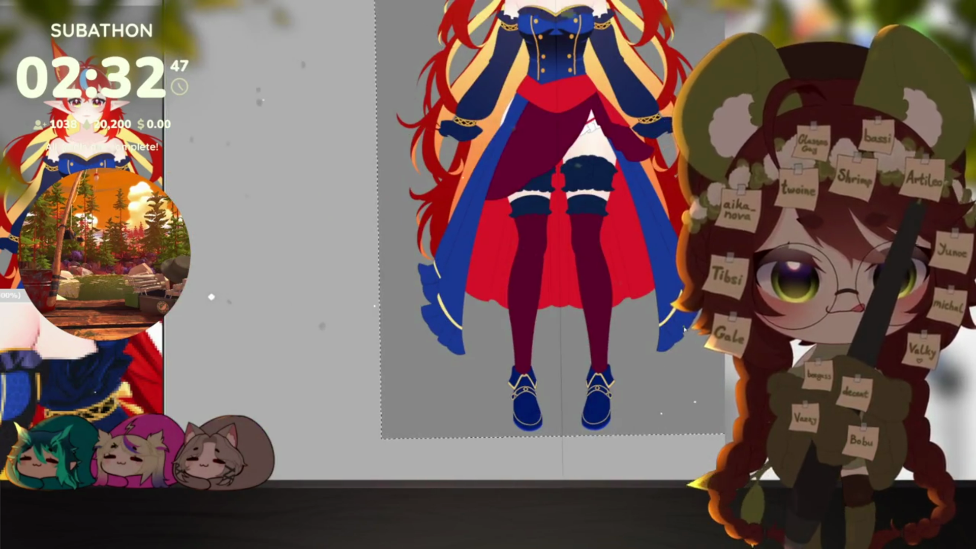
scroll(646, 348, "up", 1)
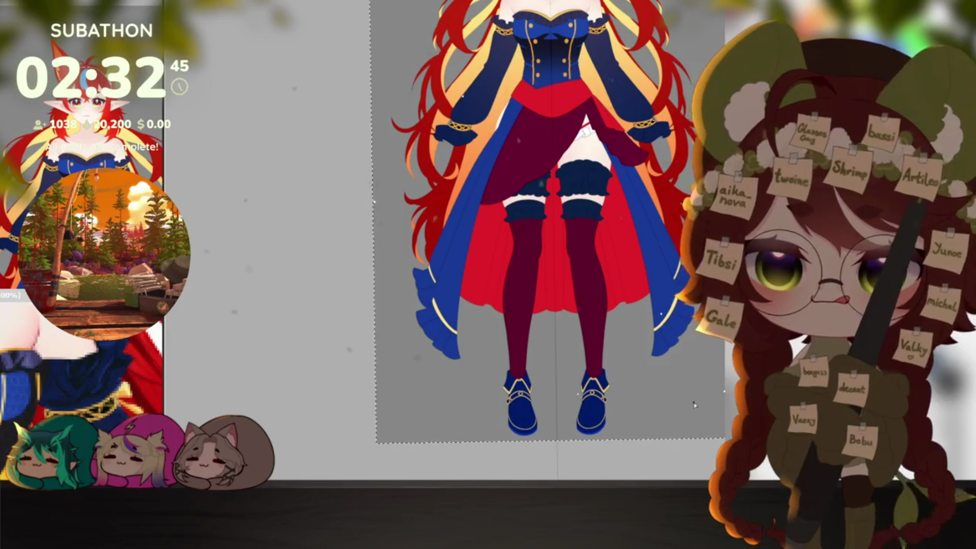
scroll(645, 381, "up", 1)
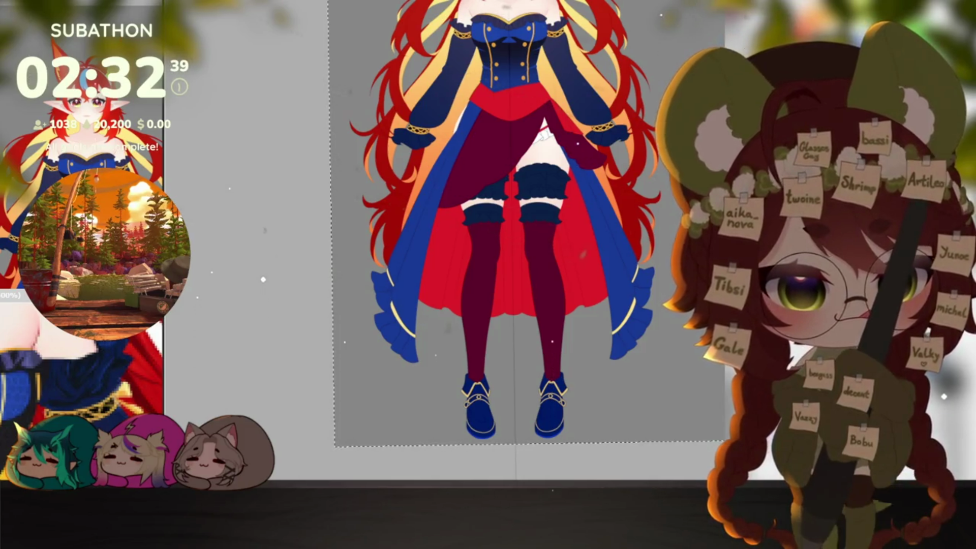
scroll(616, 278, "down", 1)
scroll(617, 278, "up", 2)
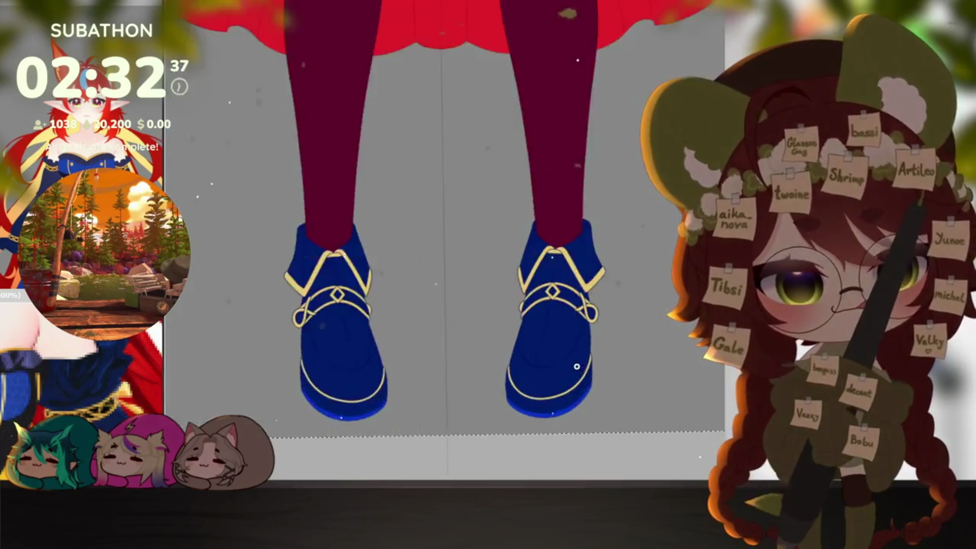
scroll(617, 279, "up", 2)
left_click_drag(617, 310, 589, 400)
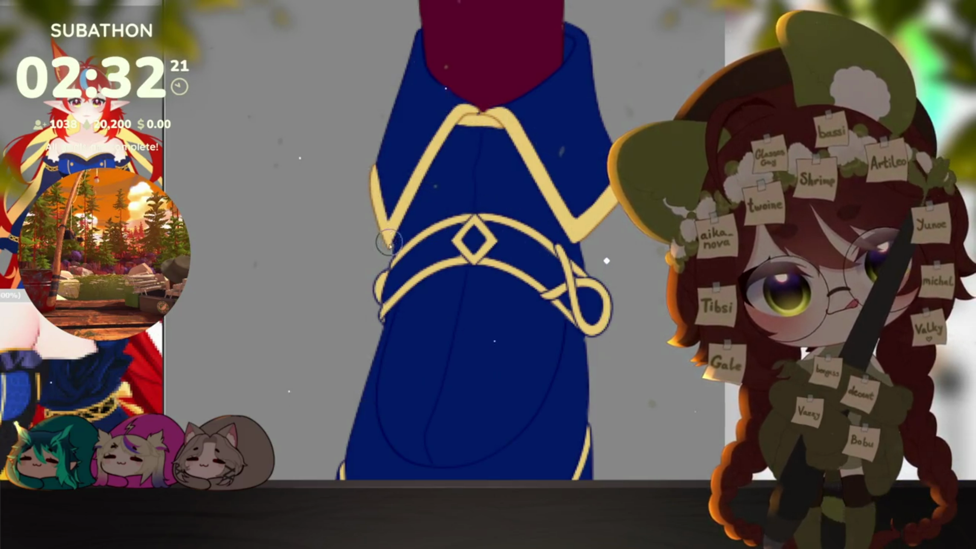
left_click_drag(387, 200, 419, 241)
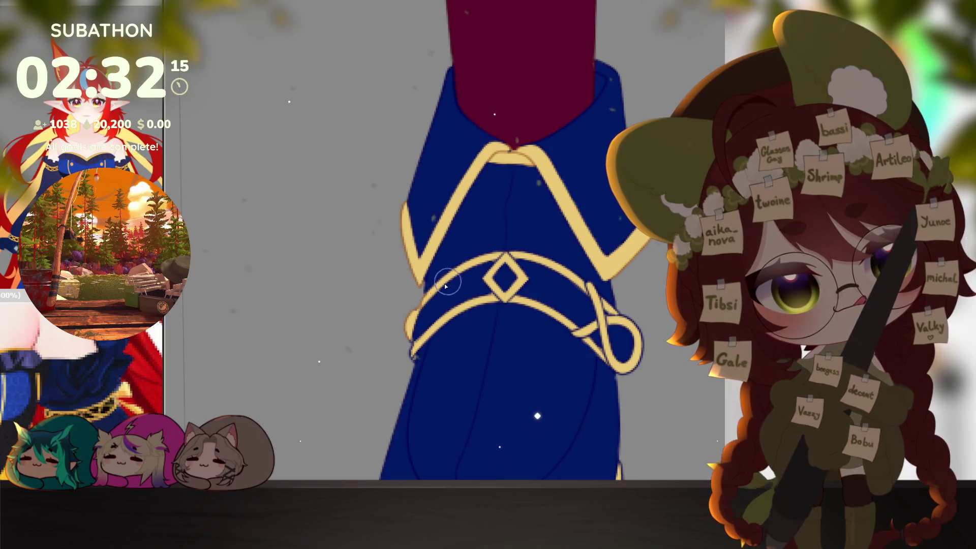
left_click_drag(572, 307, 571, 295)
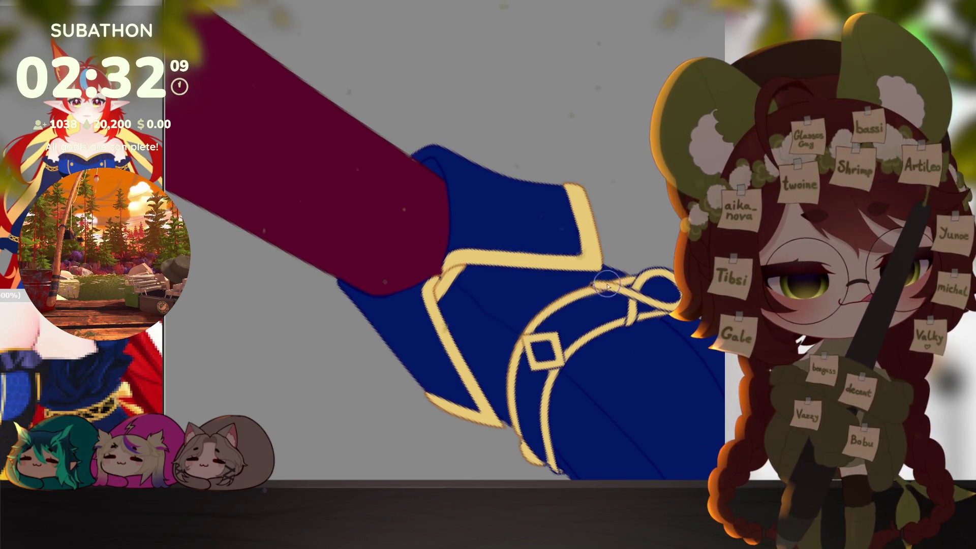
left_click_drag(675, 265, 652, 213)
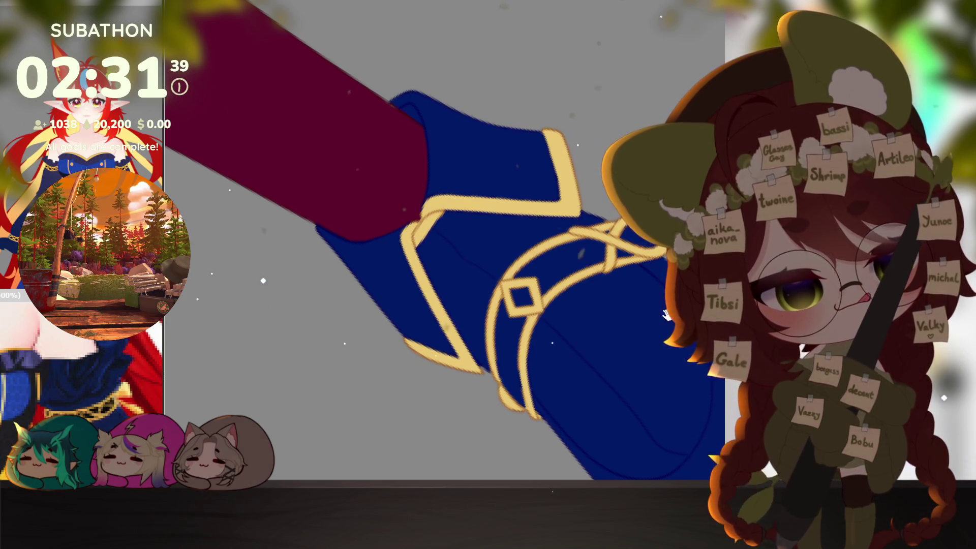
left_click_drag(667, 315, 611, 404)
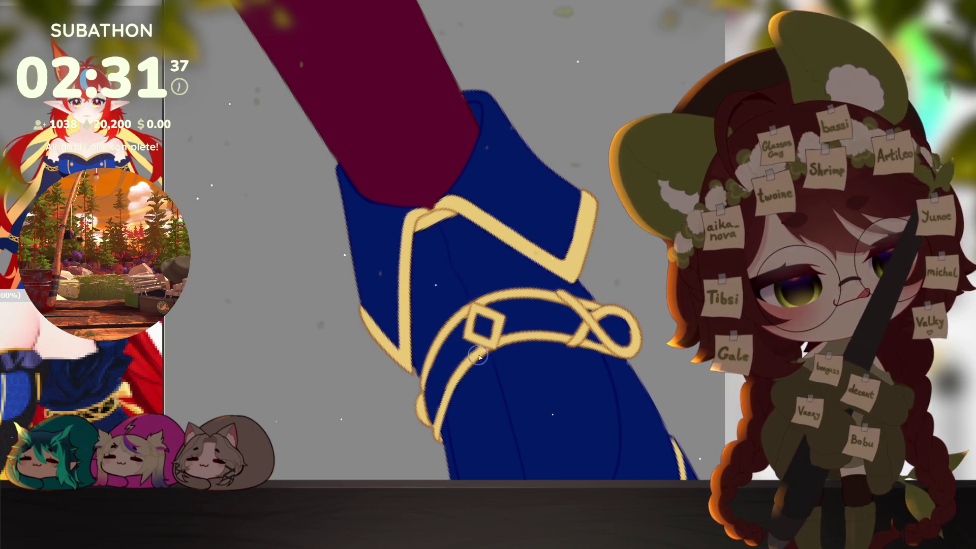
scroll(517, 339, "down", 5)
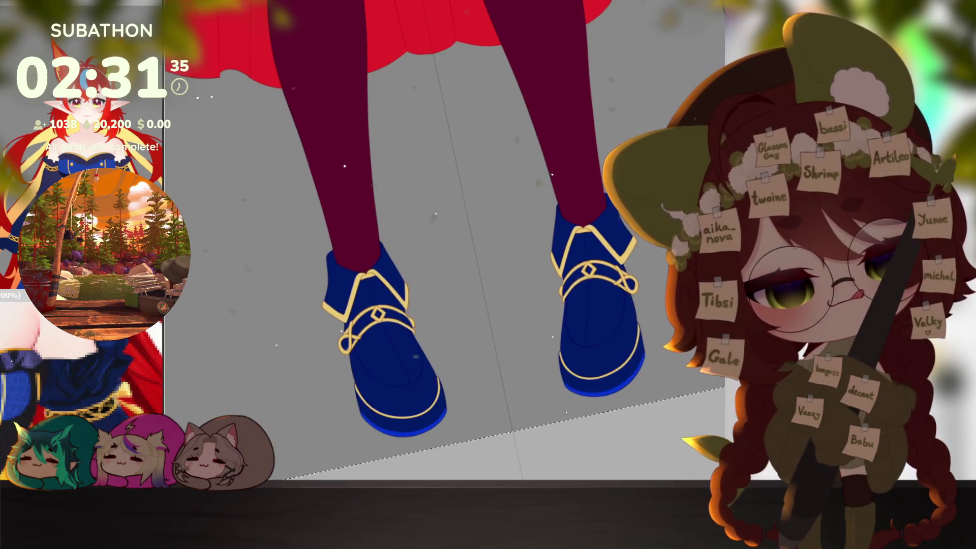
scroll(658, 377, "down", 3)
scroll(659, 377, "up", 3)
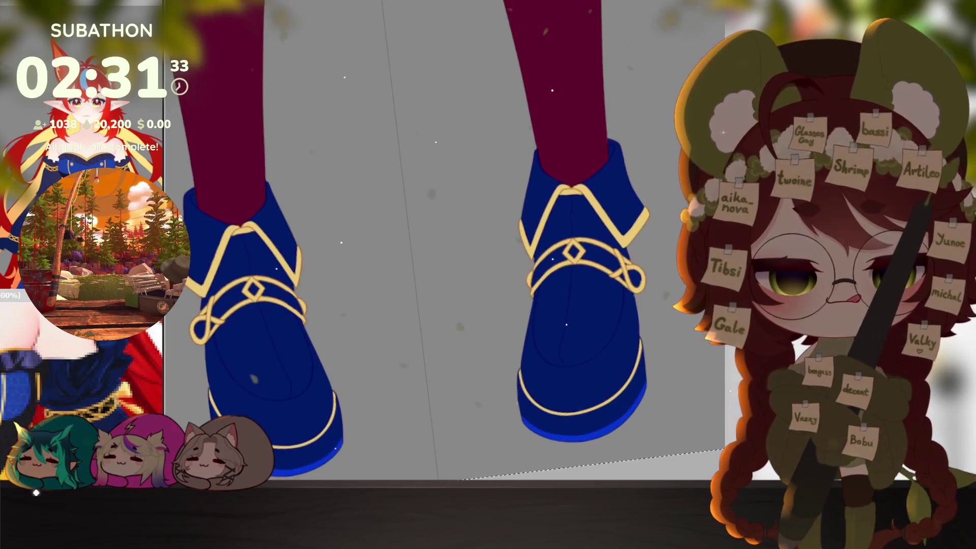
scroll(659, 377, "up", 3)
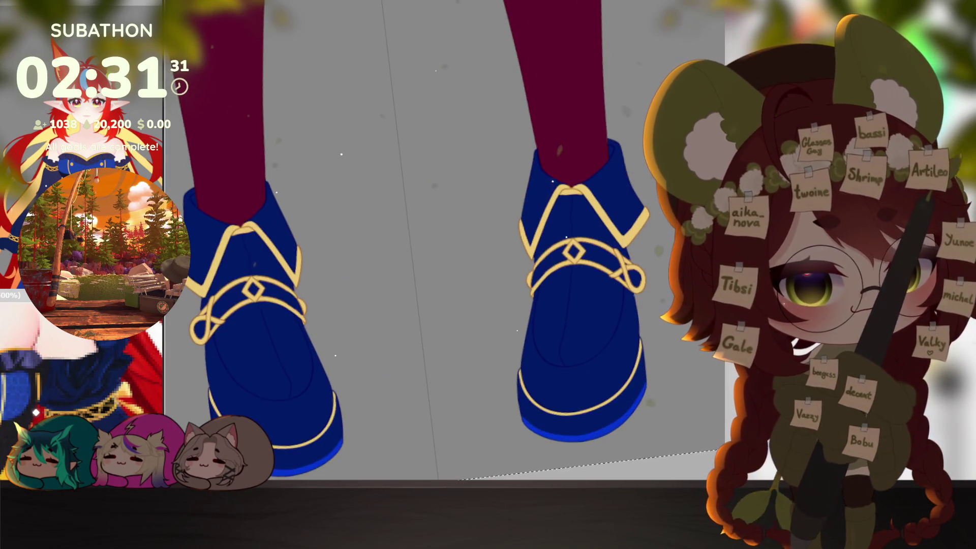
scroll(658, 248, "up", 2)
scroll(656, 204, "up", 2)
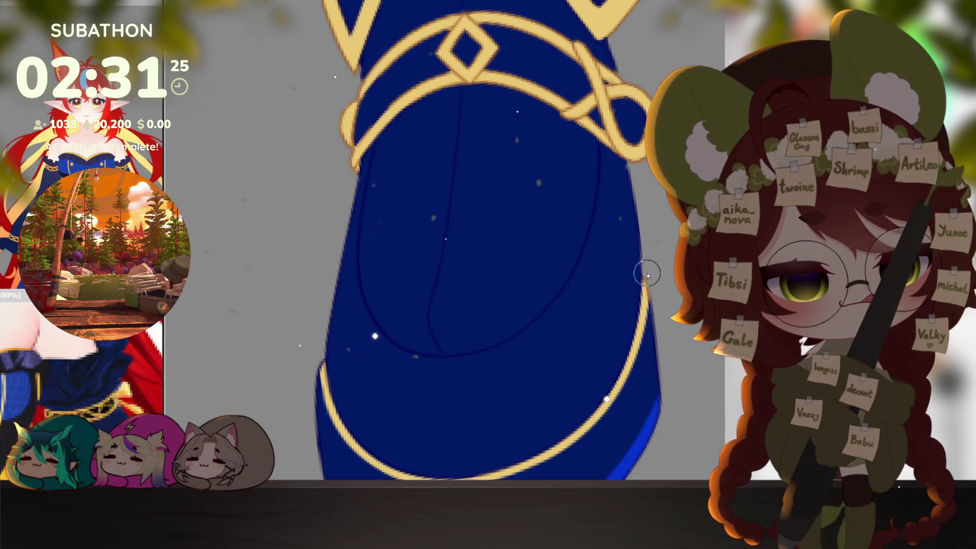
left_click_drag(647, 275, 387, 301)
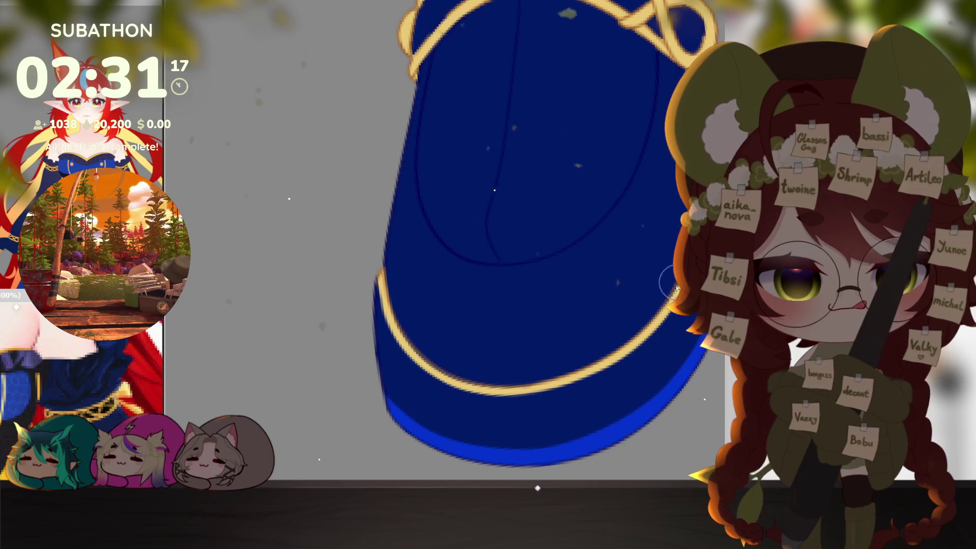
scroll(615, 361, "down", 2)
scroll(615, 360, "down", 3)
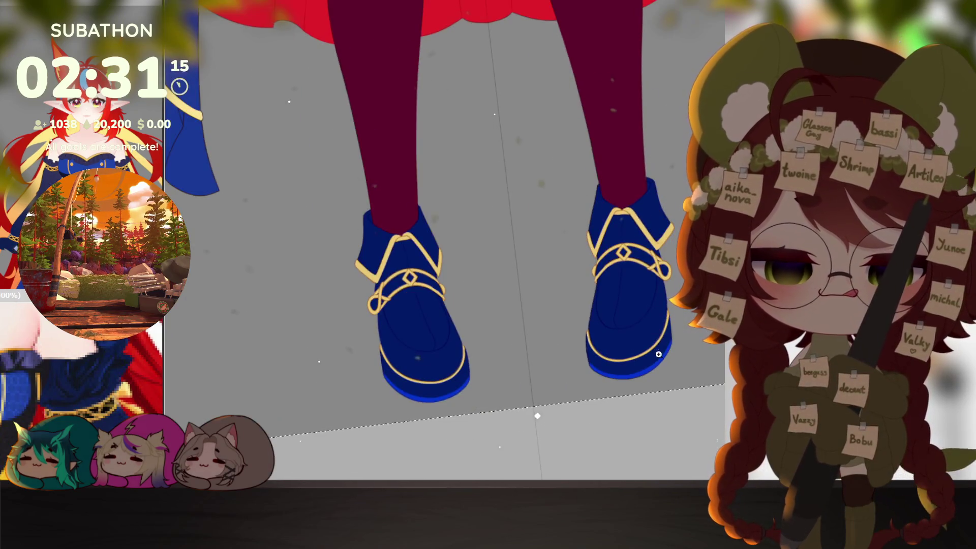
scroll(615, 360, "up", 4)
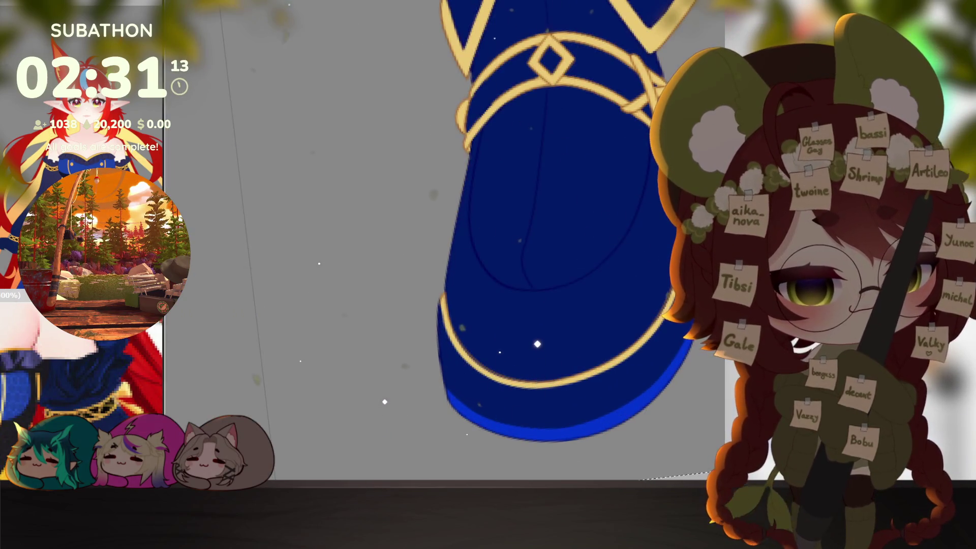
scroll(615, 360, "up", 1)
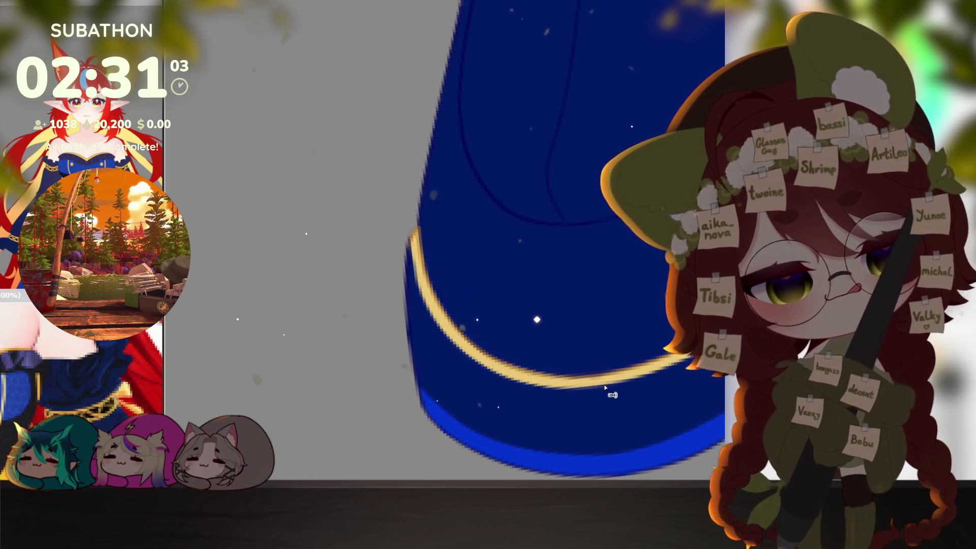
mouse_move(647, 370)
left_mouse_down()
mouse_move(554, 364)
mouse_move(648, 274)
left_mouse_up()
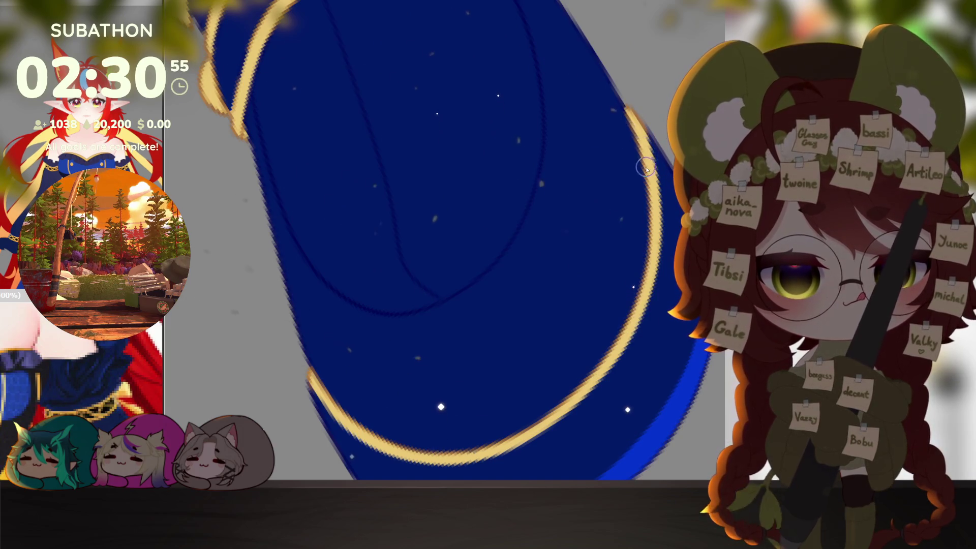
scroll(660, 301, "down", 3)
scroll(656, 320, "down", 2)
scroll(643, 364, "down", 1)
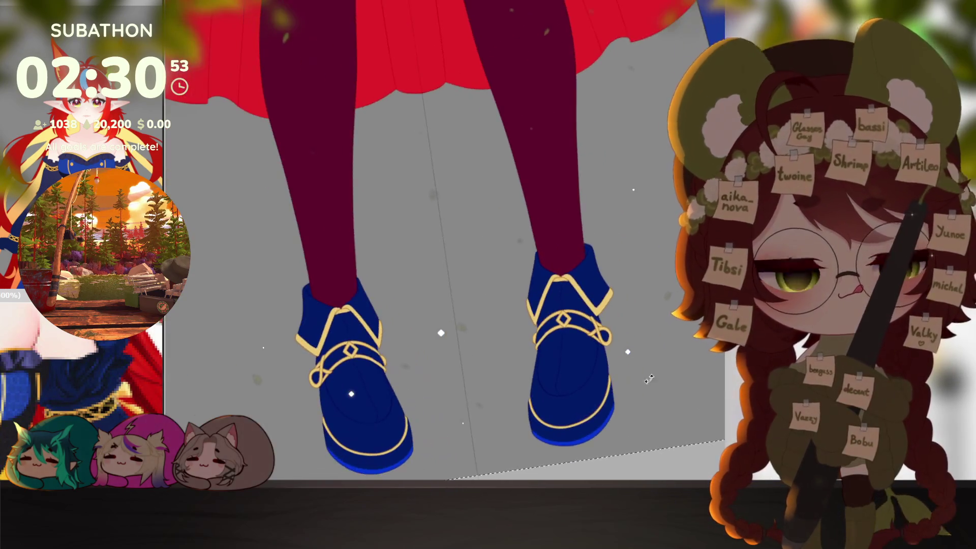
scroll(645, 369, "down", 2)
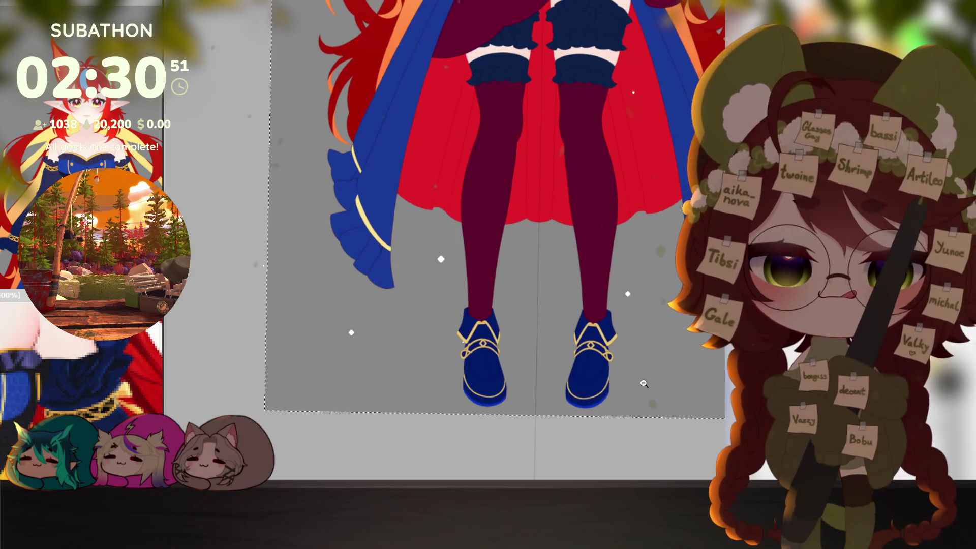
scroll(655, 386, "down", 1)
scroll(655, 387, "down", 1)
scroll(674, 330, "down", 2)
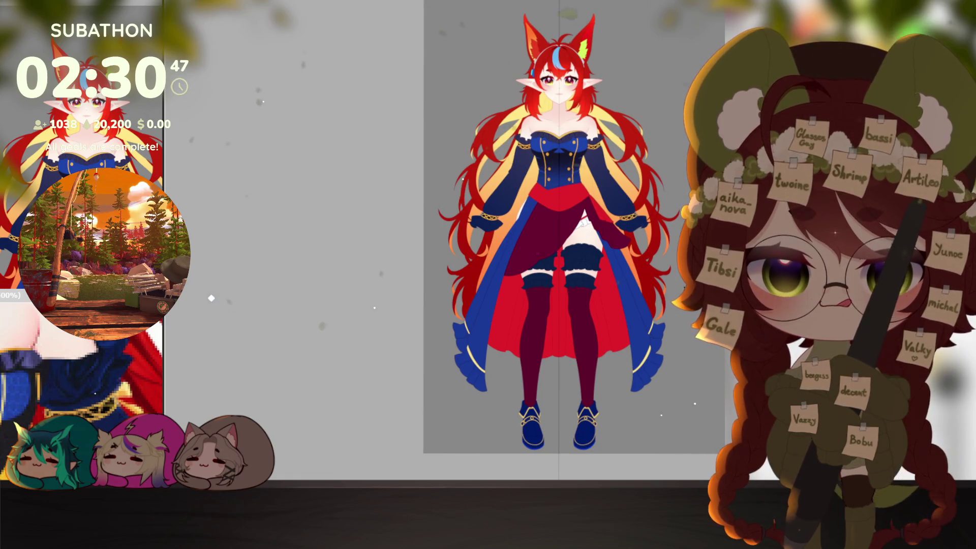
scroll(591, 220, "up", 3)
scroll(592, 220, "up", 2)
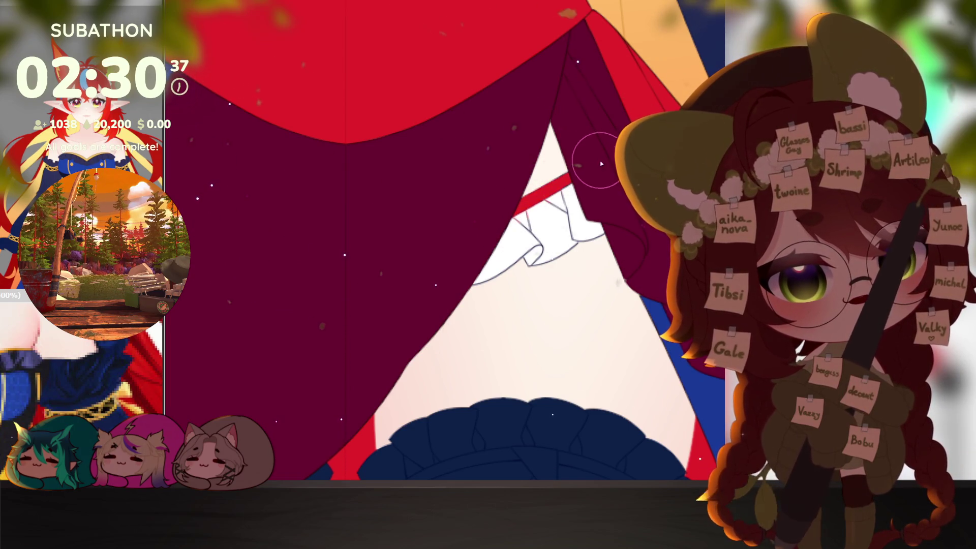
scroll(579, 237, "up", 2)
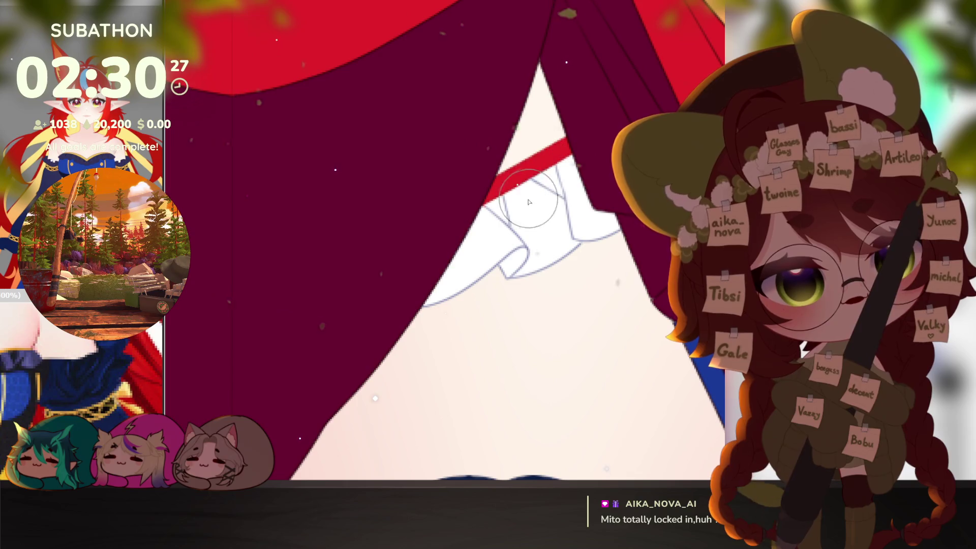
left_click(628, 282, "alt")
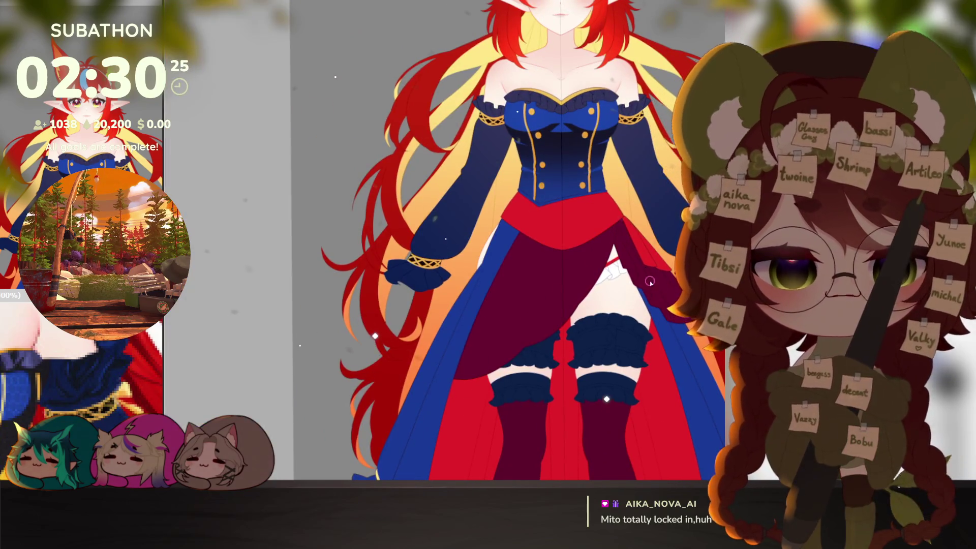
left_click_drag(649, 332, 630, 180)
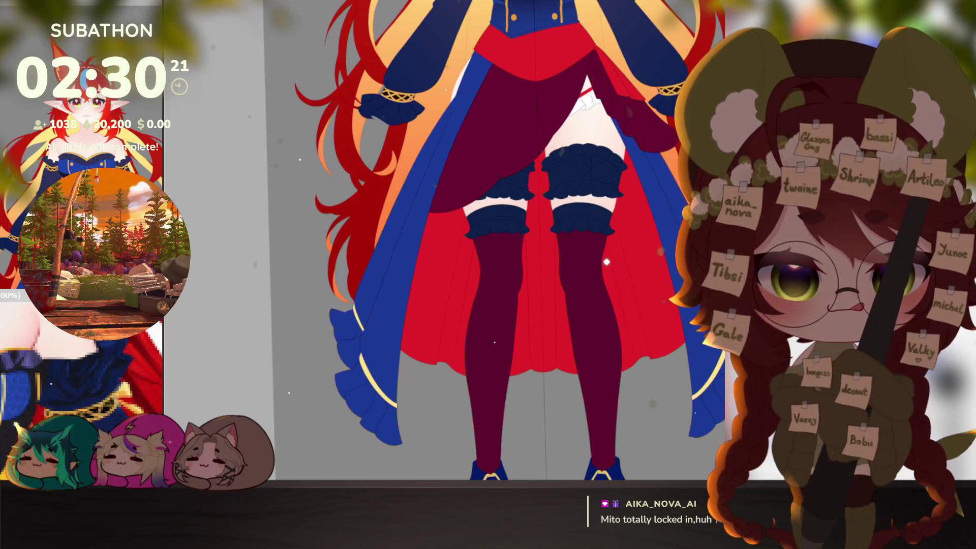
scroll(648, 314, "down", 2)
left_click_drag(648, 314, 629, 358)
scroll(629, 358, "up", 4)
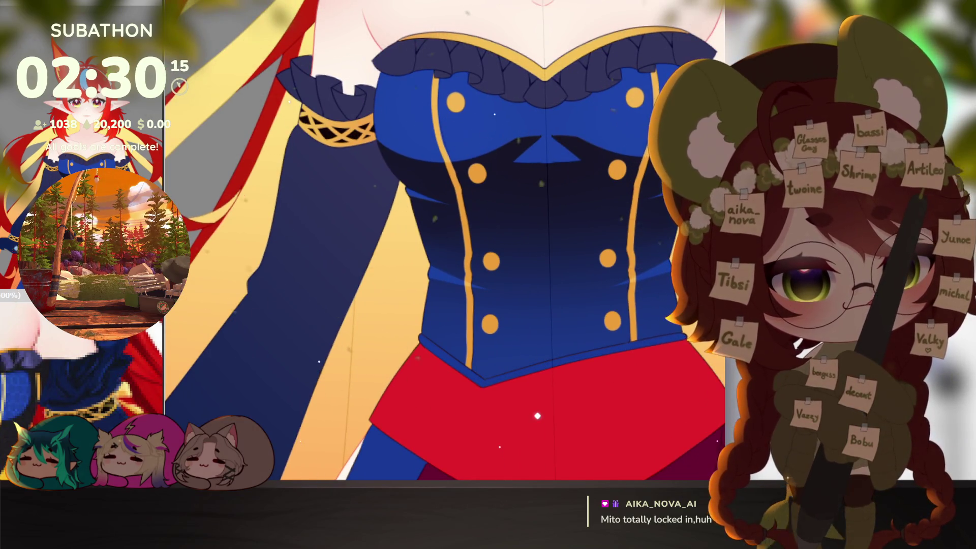
mouse_move(537, 416)
left_mouse_down()
mouse_move(481, 407)
mouse_move(504, 461)
left_mouse_up()
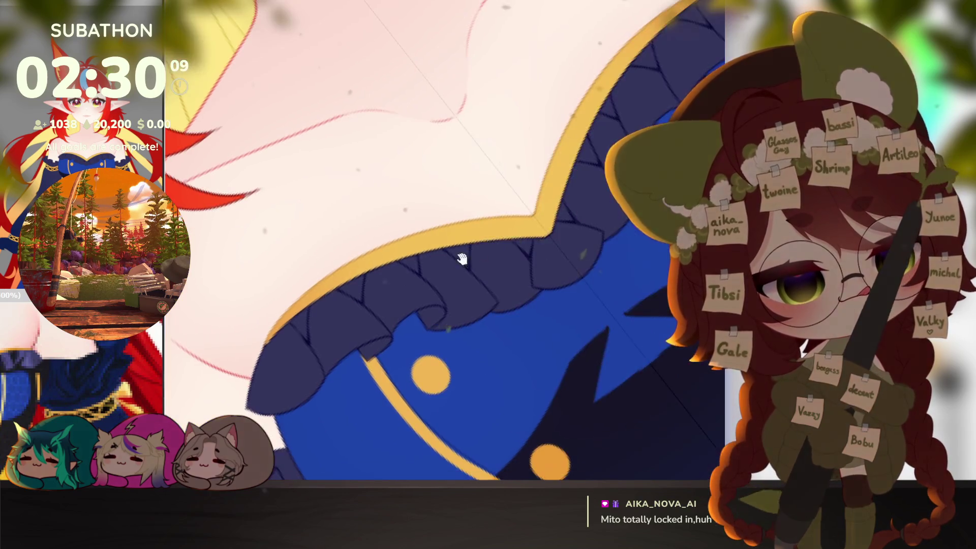
scroll(637, 263, "down", 5)
scroll(636, 263, "down", 5)
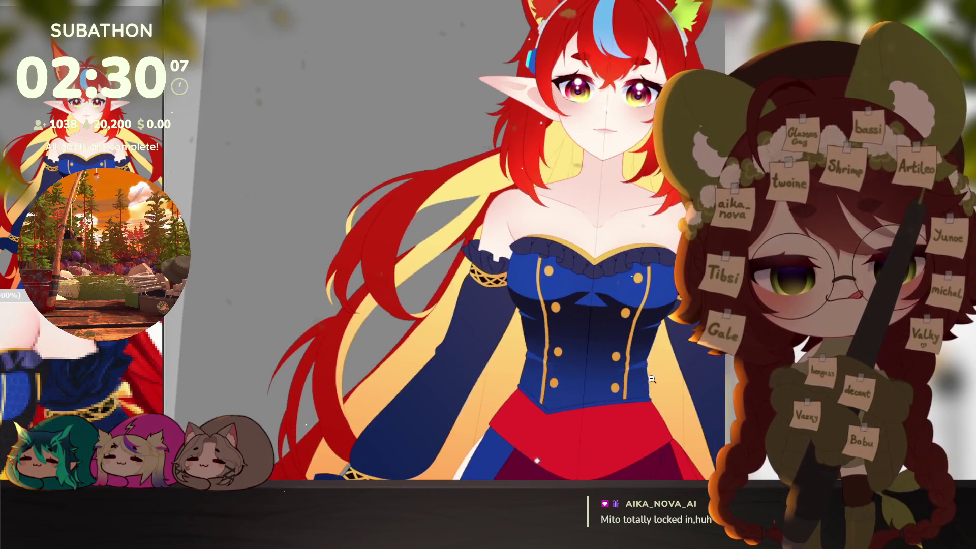
scroll(636, 374, "up", 2)
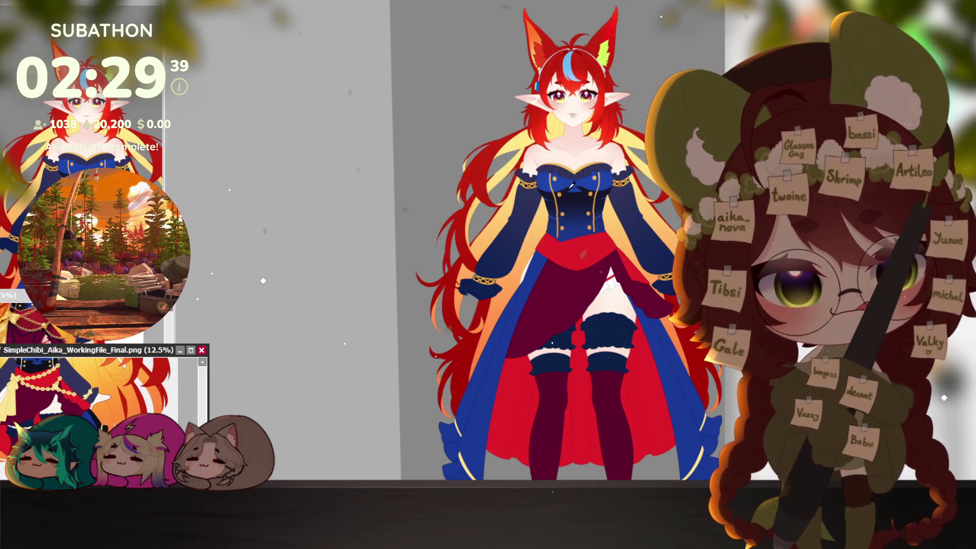
scroll(411, 382, "up", 2)
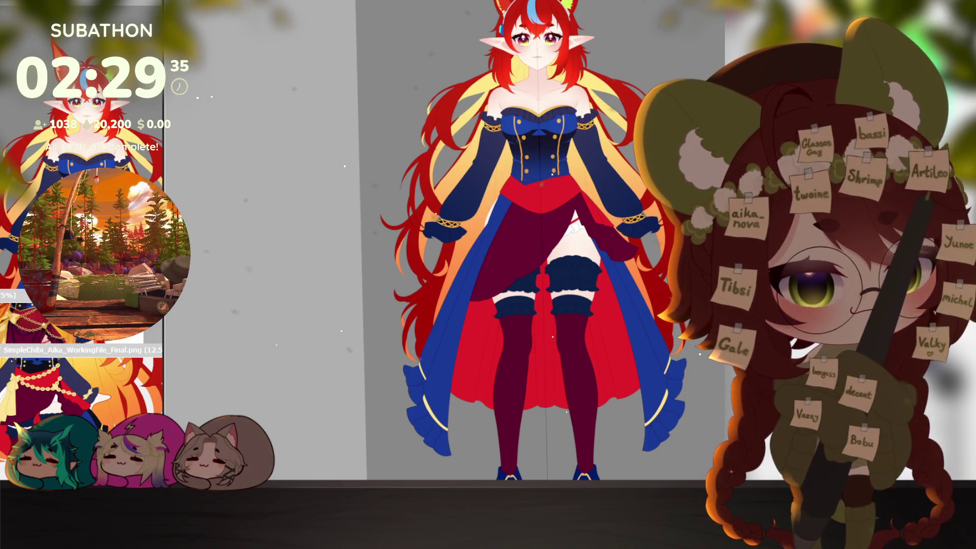
scroll(496, 385, "up", 1)
scroll(496, 385, "up", 2)
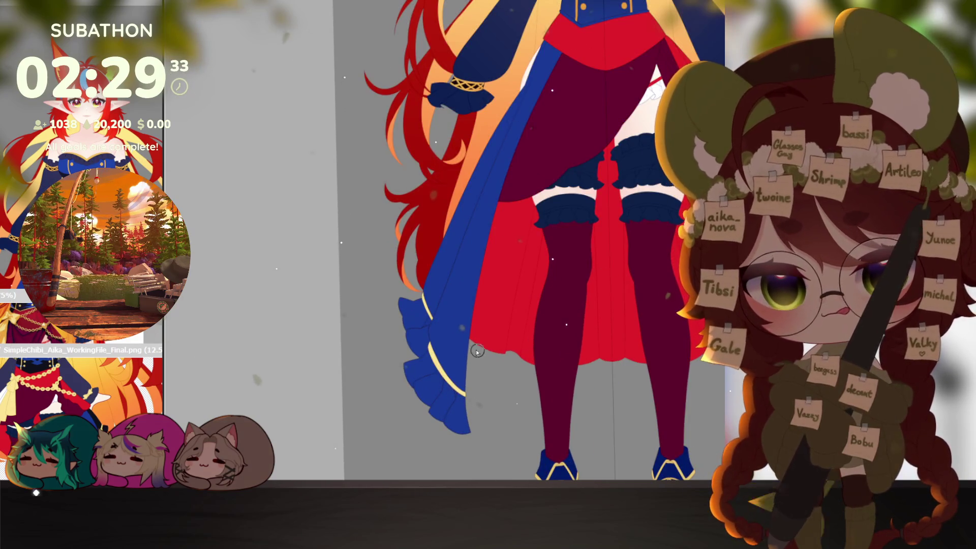
scroll(419, 316, "up", 1)
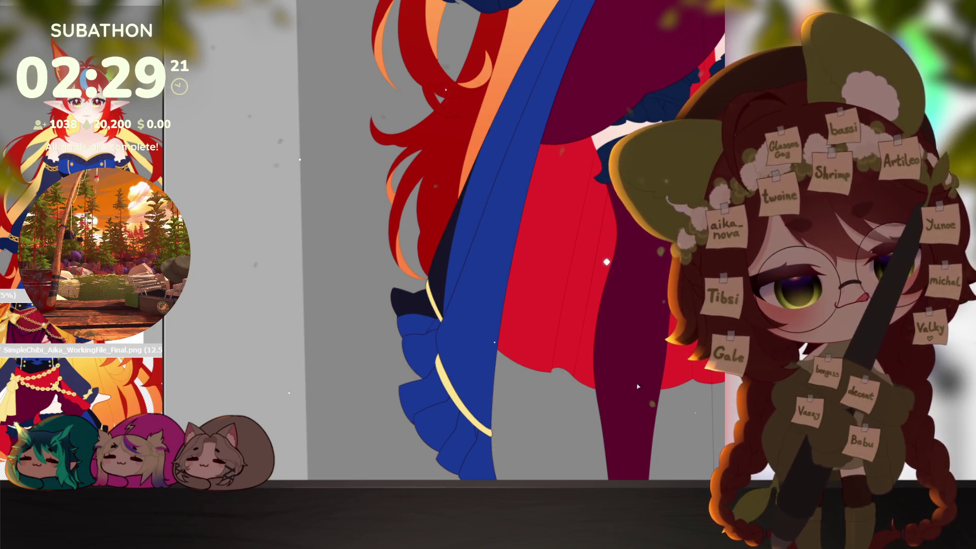
scroll(458, 431, "down", 5)
key("h")
scroll(458, 431, "down", 5)
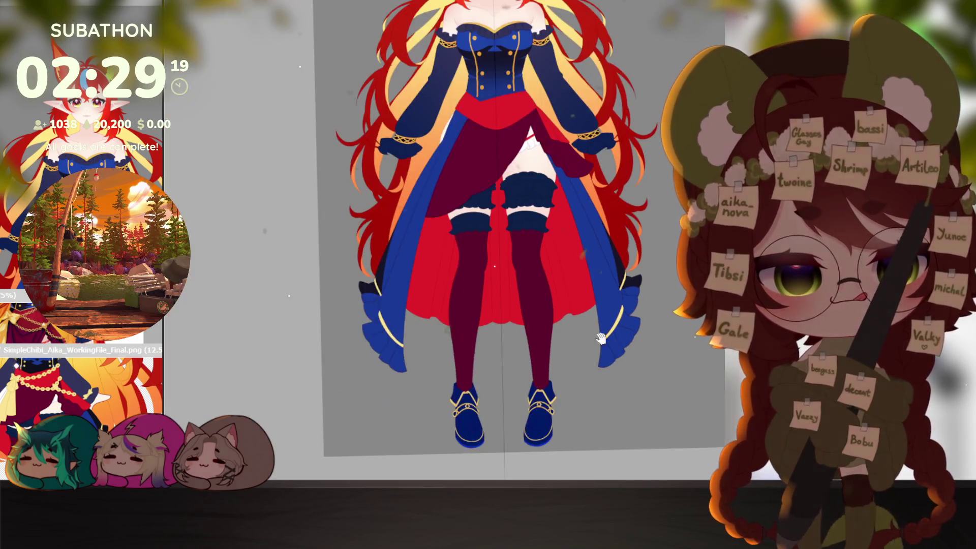
scroll(516, 383, "up", 1)
scroll(511, 408, "up", 1)
scroll(511, 408, "up", 2)
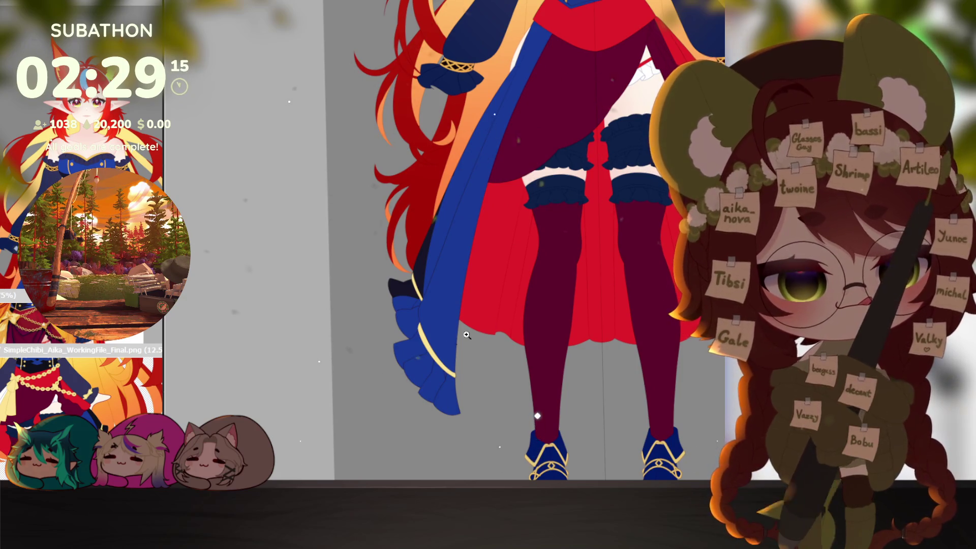
scroll(521, 395, "up", 2)
scroll(521, 394, "up", 1)
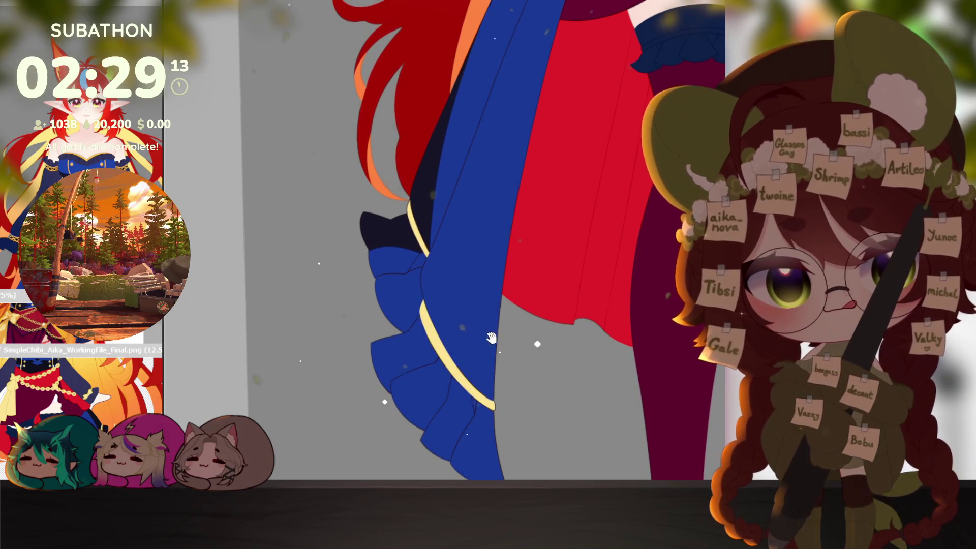
scroll(503, 282, "up", 1)
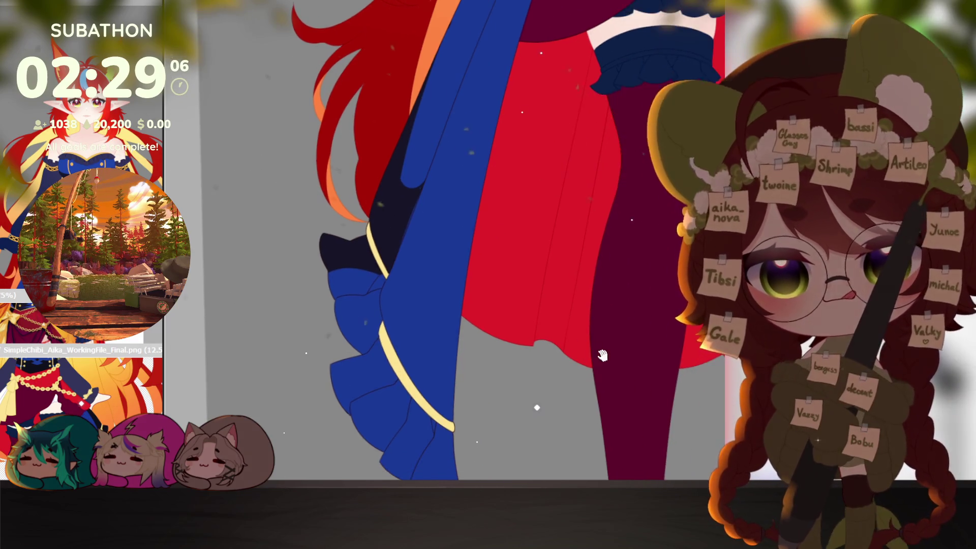
mouse_move(581, 249)
left_mouse_down()
mouse_move(587, 382)
mouse_move(521, 374)
mouse_move(454, 332)
left_mouse_up()
scroll(587, 381, "down", 1)
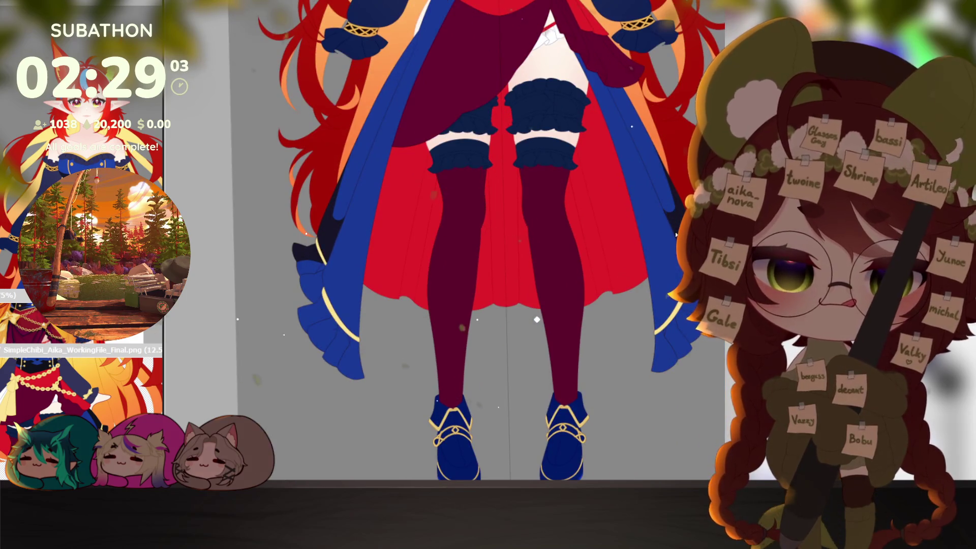
scroll(538, 319, "up", 3)
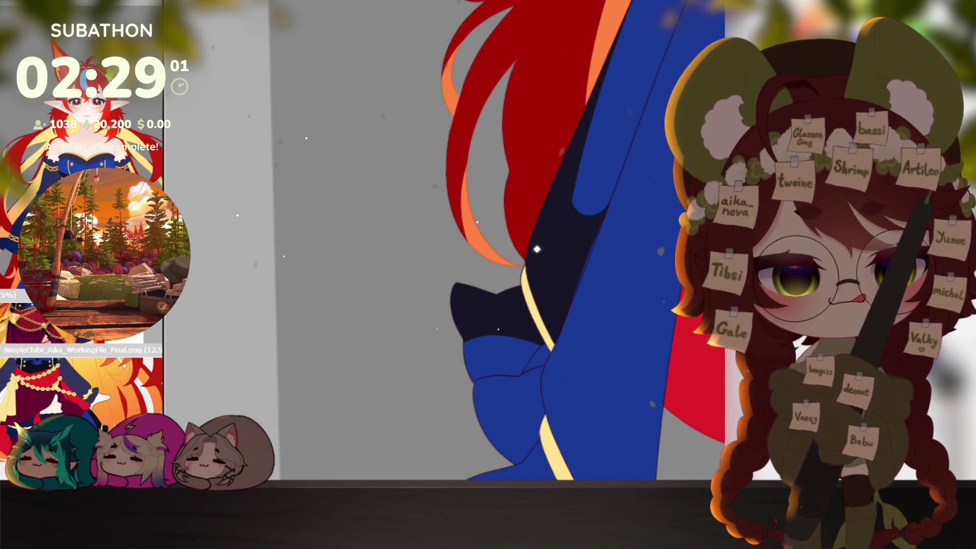
scroll(551, 299, "up", 1)
scroll(552, 299, "up", 1)
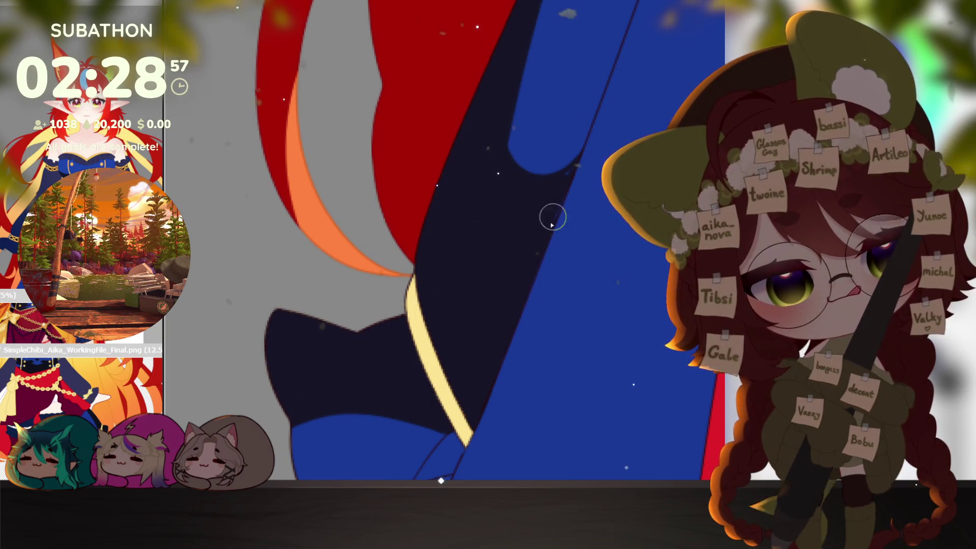
left_click_drag(576, 163, 534, 271)
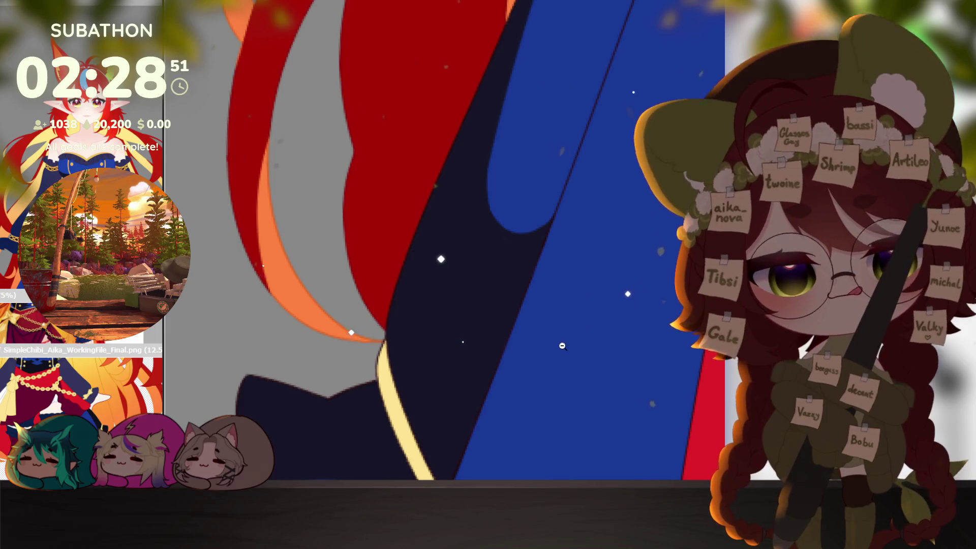
scroll(569, 290, "down", 3)
scroll(572, 328, "down", 2)
scroll(576, 366, "down", 2)
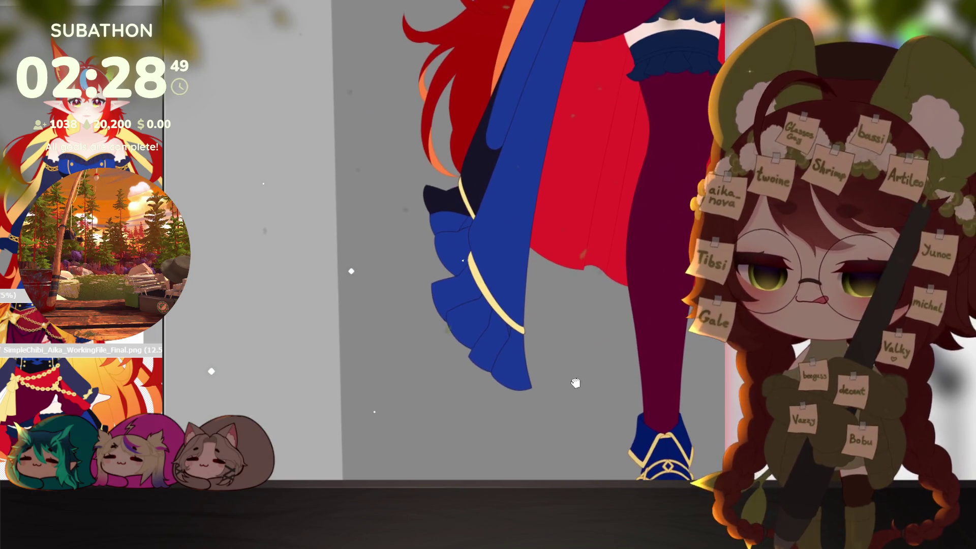
scroll(572, 374, "up", 2)
scroll(570, 383, "down", 1)
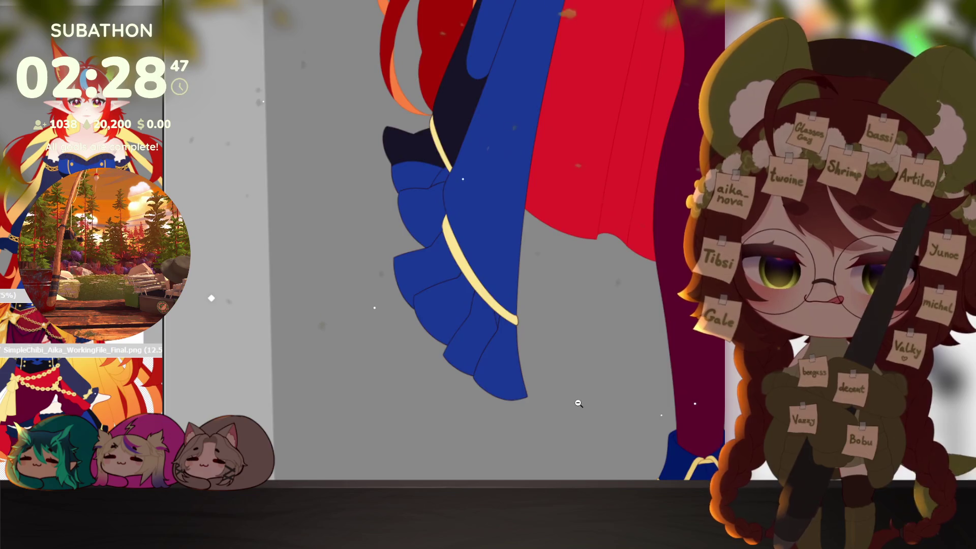